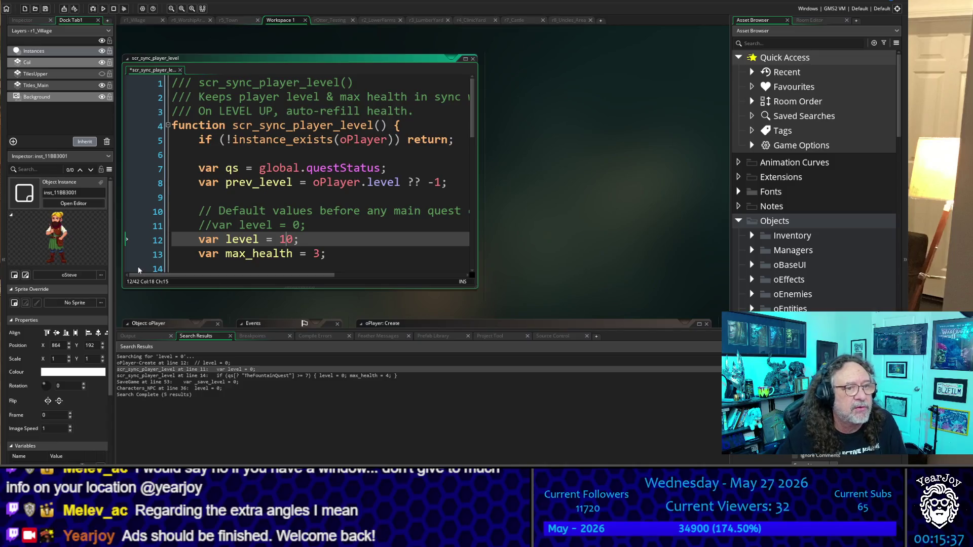
Save scr_sync_player_level with the default level of 10 and build and run the game.
left_click(337, 186)
key("ctrl+s")
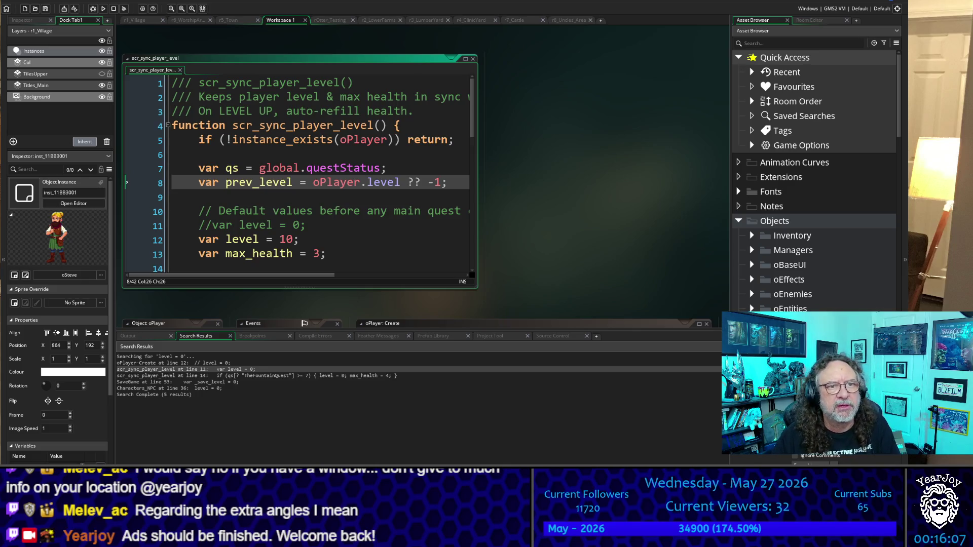
key("F5")
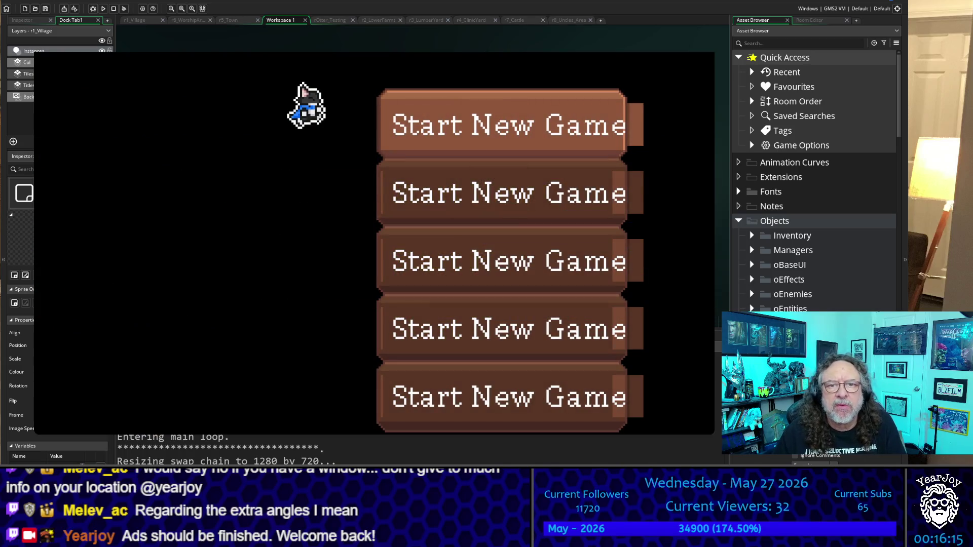
Start a new game, walk the cat past the fountain to the viking boy, and dismiss his GO AWAY! reply.
key("Return")
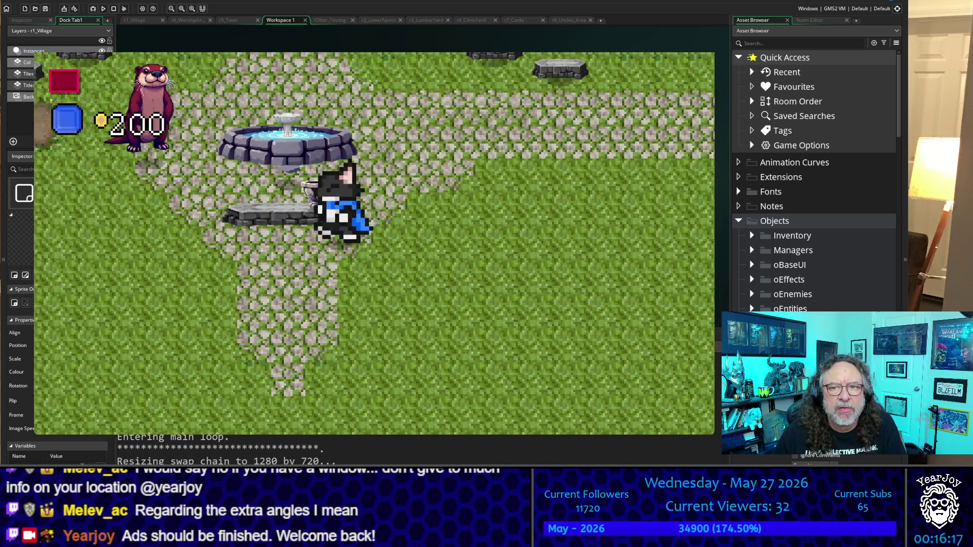
key("Up")
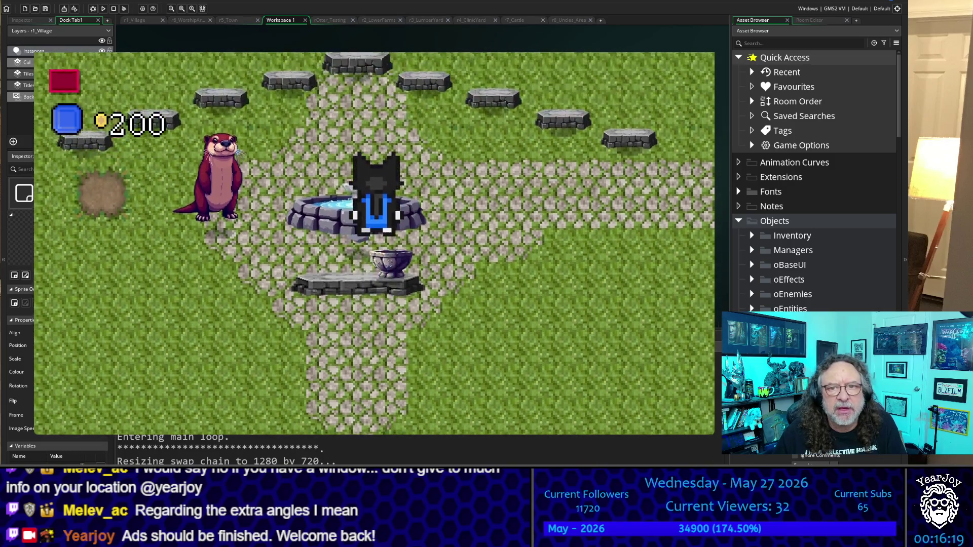
key("Left")
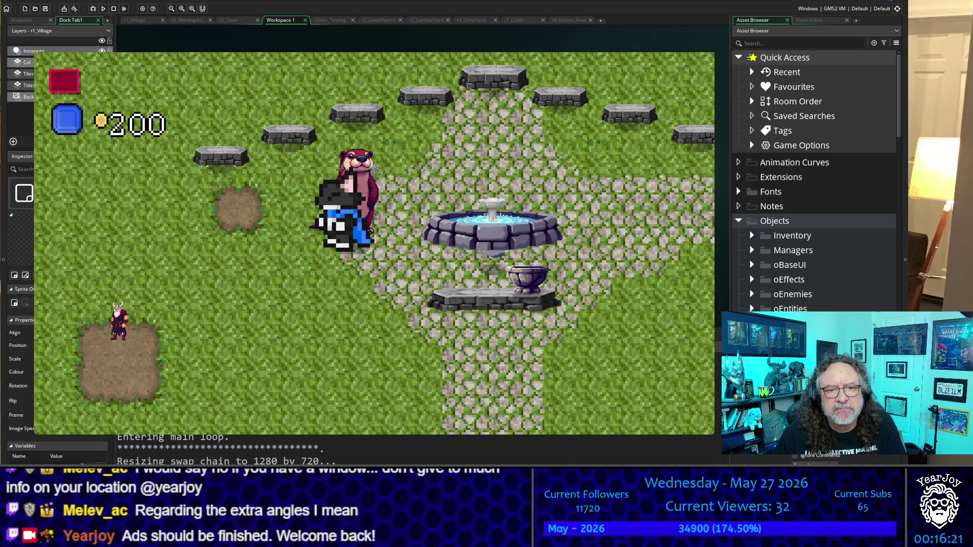
key("Down")
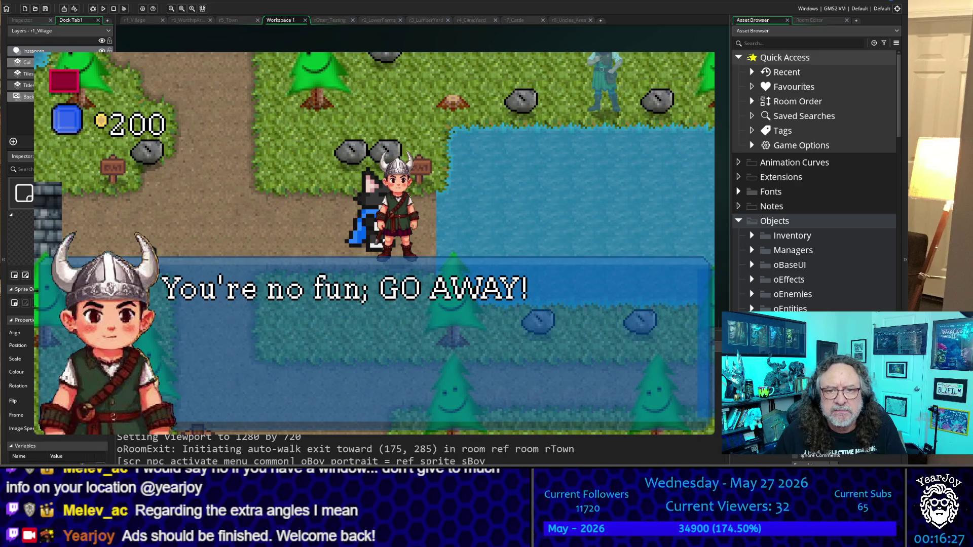
key("space")
key("Left")
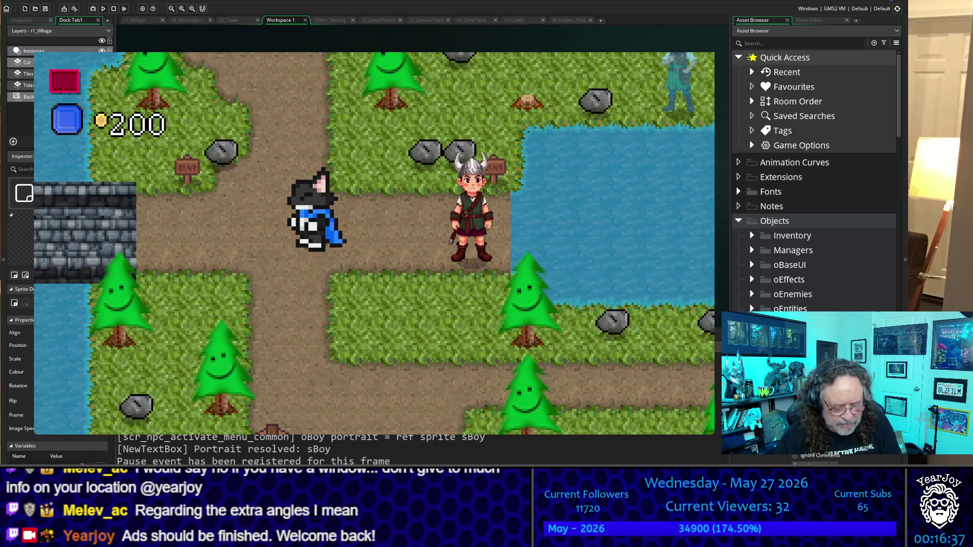
Scroll through the script code, then stop and rerun the game to reach the graveyard-edge map.
scroll(355, 450, "up", 1)
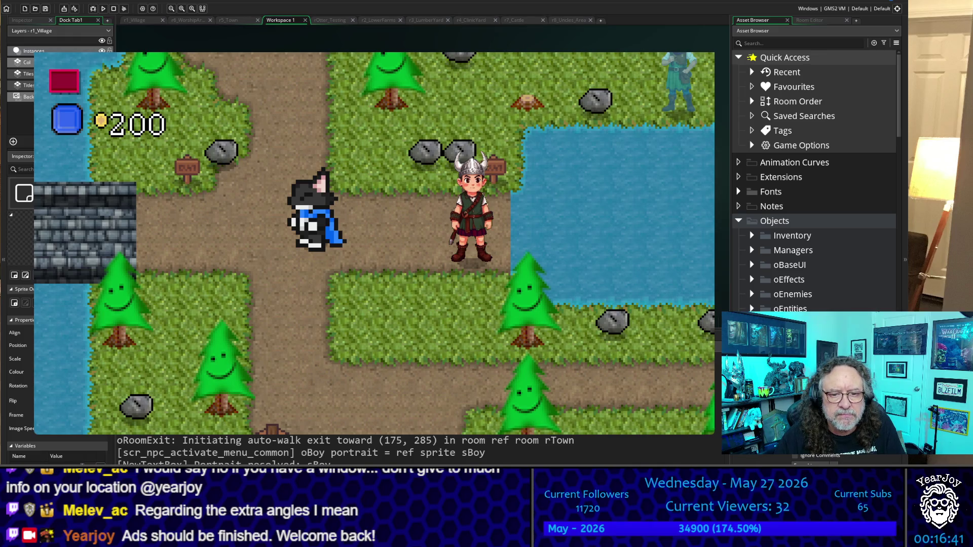
scroll(355, 450, "down", 3)
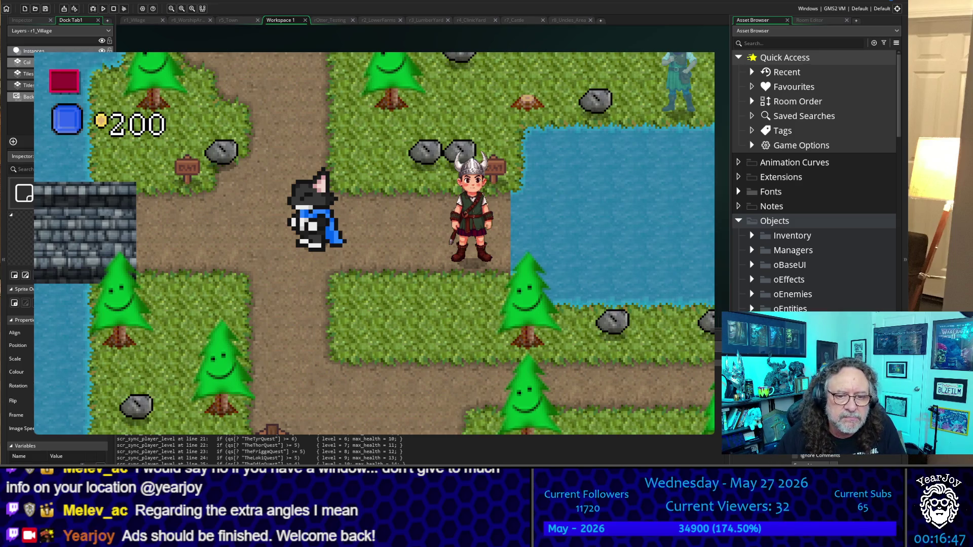
scroll(527, 450, "down", 3)
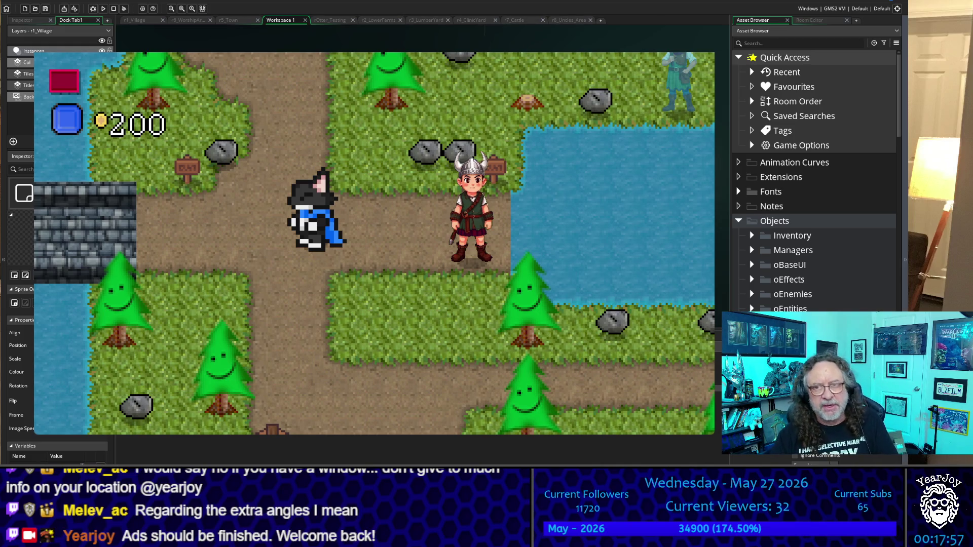
key("F5")
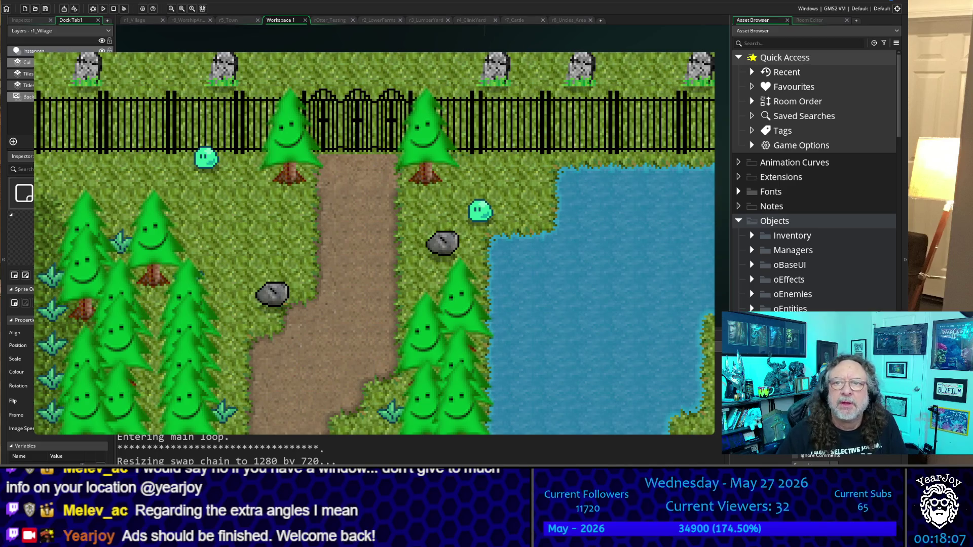
Close the running game with Escape and relaunch it with F5.
key("Escape")
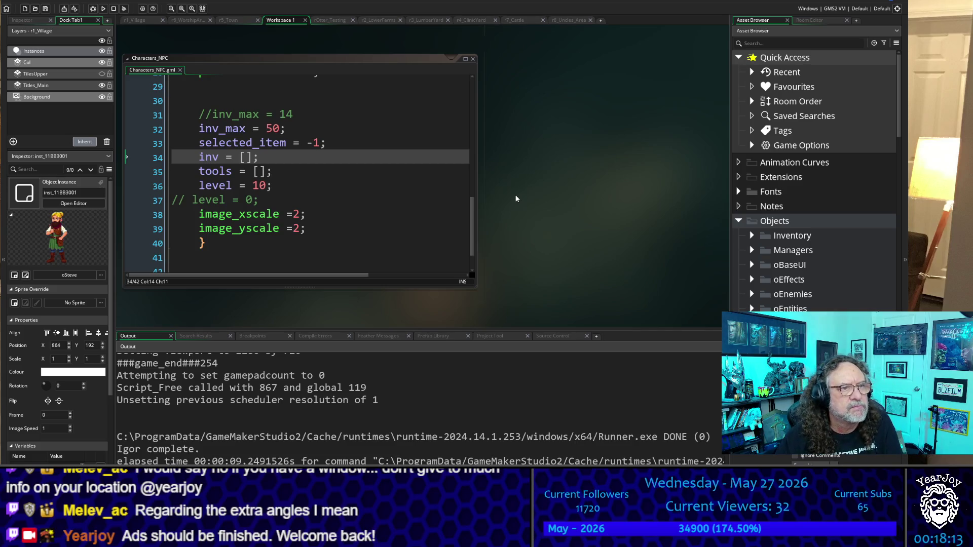
key("F5")
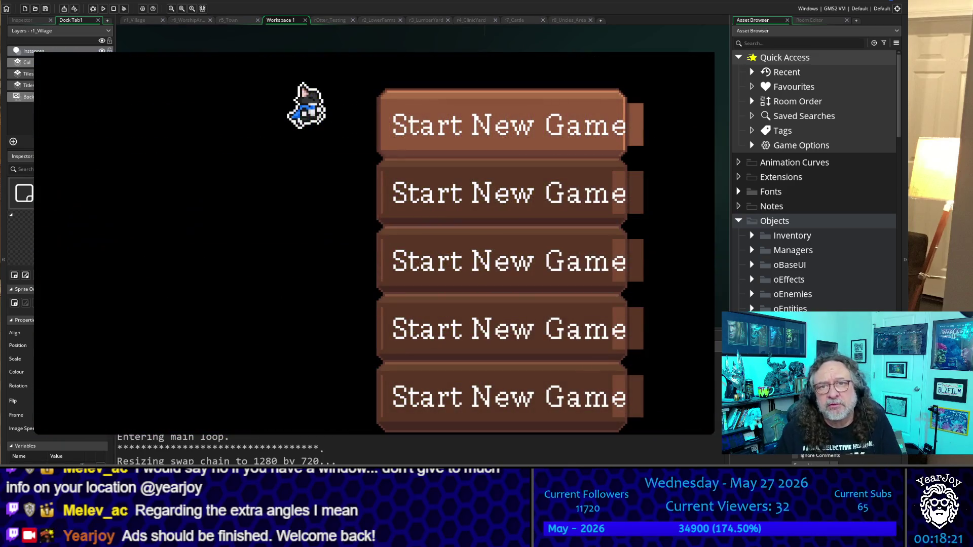
Start a new game and walk the cat past the fountain to the small house's doorway.
key("Return")
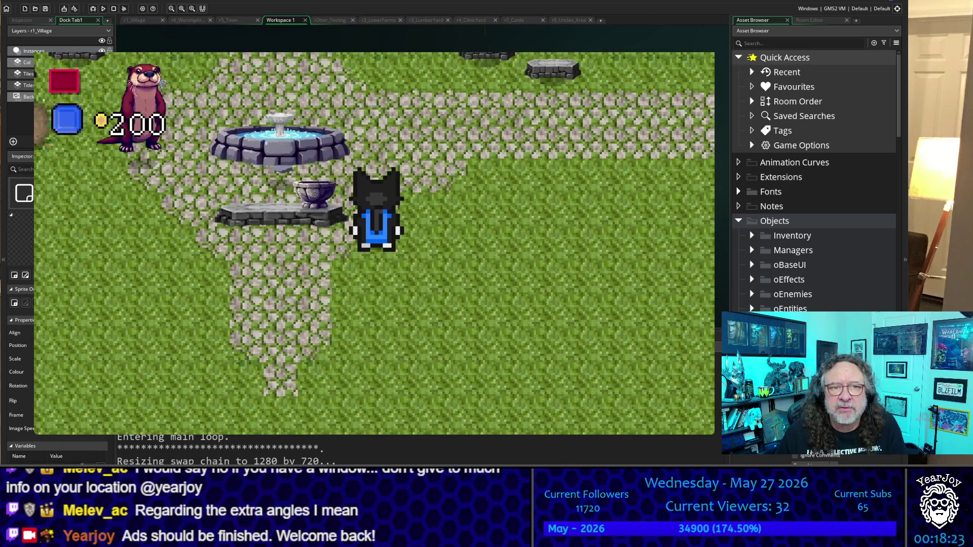
key("Down")
key("Down")
key("Left")
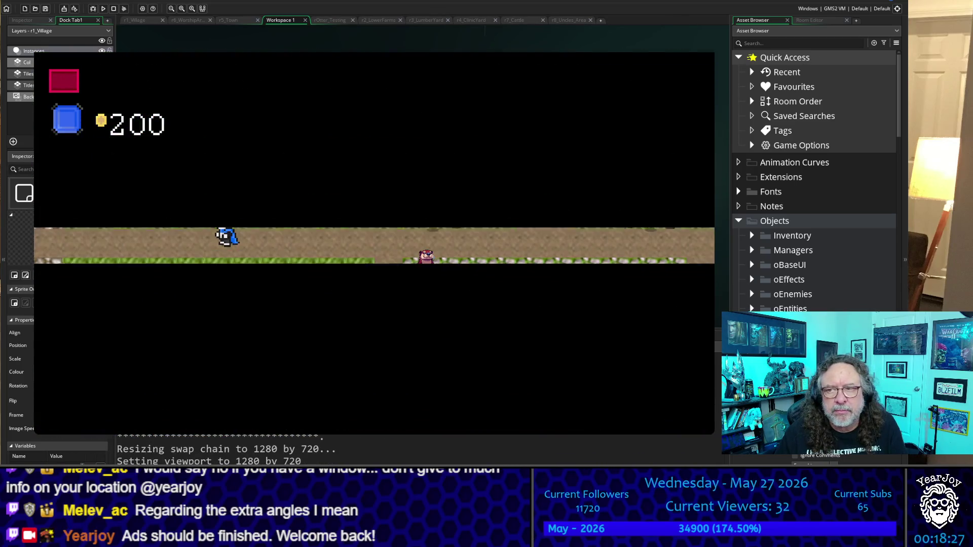
key("Right")
key("Down")
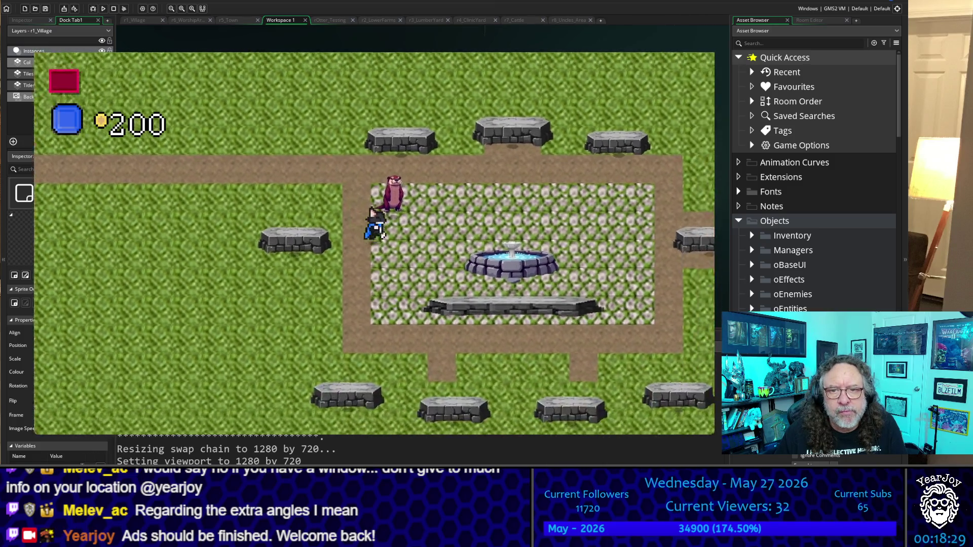
key("Right")
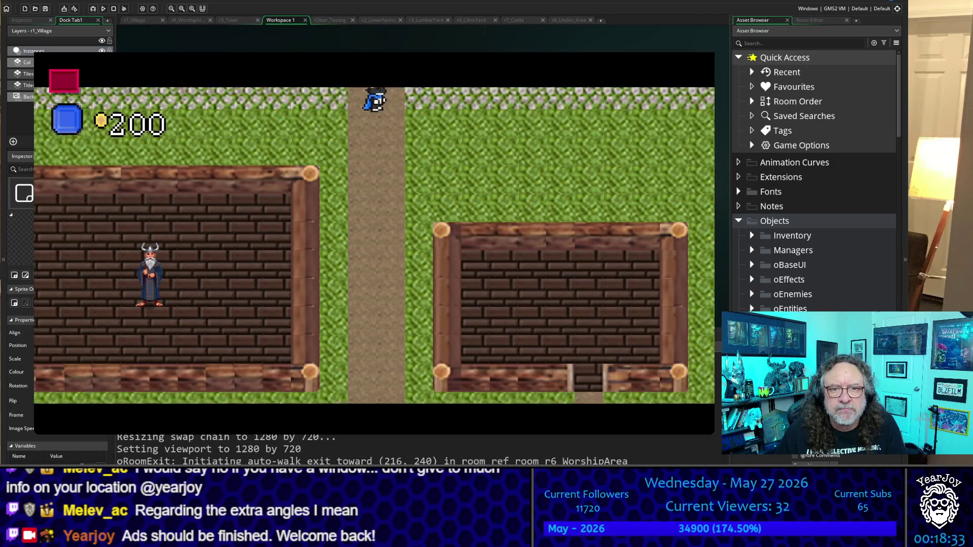
key("Down")
key("Left")
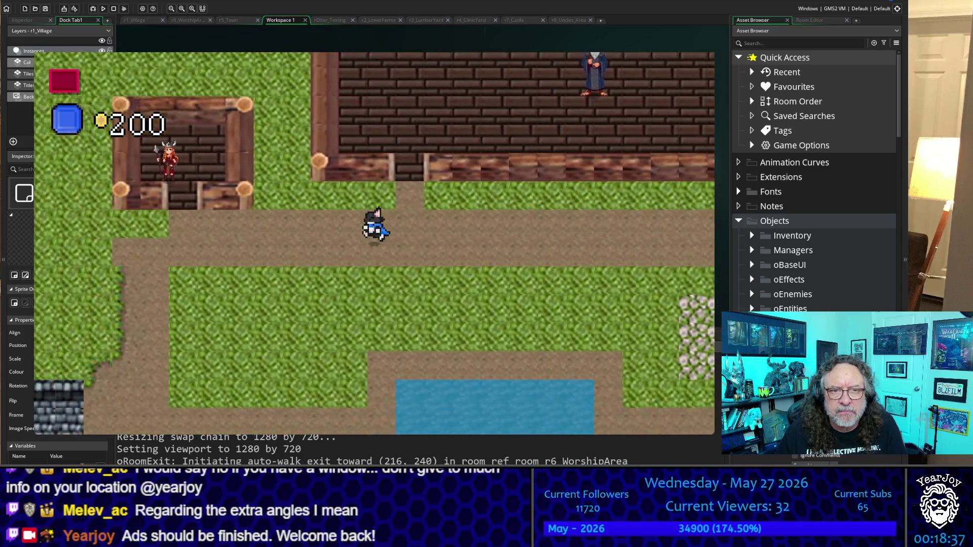
key("Up")
key("Up")
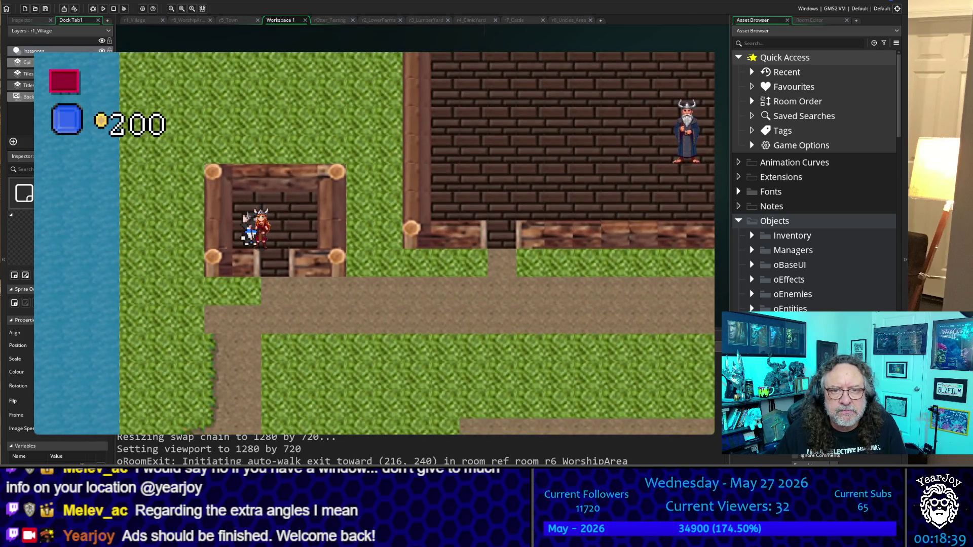
Talk to the red-haired girl, choose Leave on her Matches or Candles offer, and walk out.
key("space")
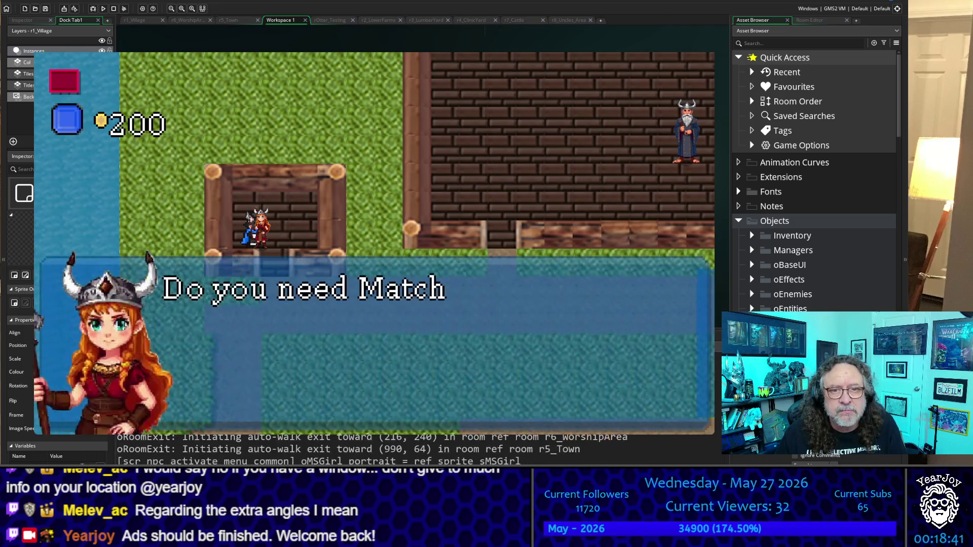
key("Down")
key("Down")
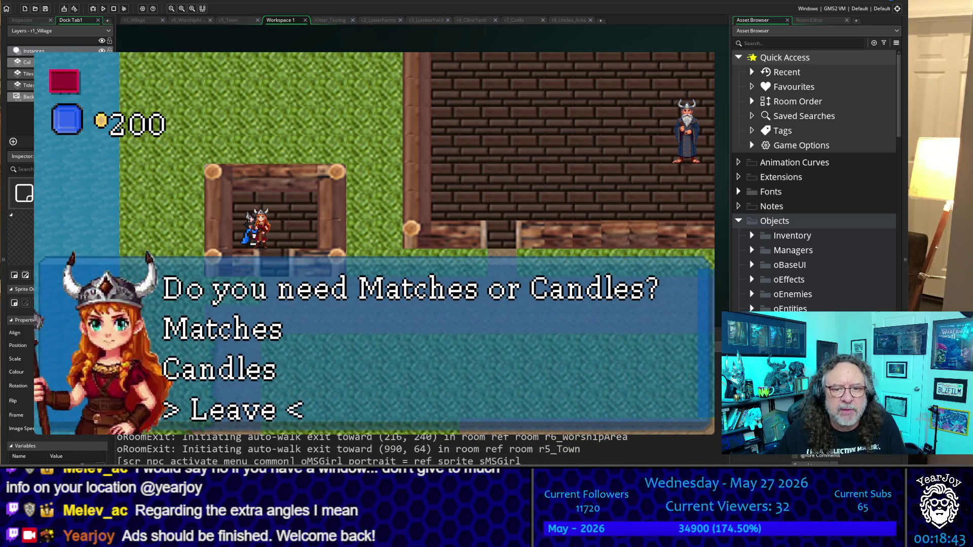
key("Up")
key("Down")
key("Down")
key("Down")
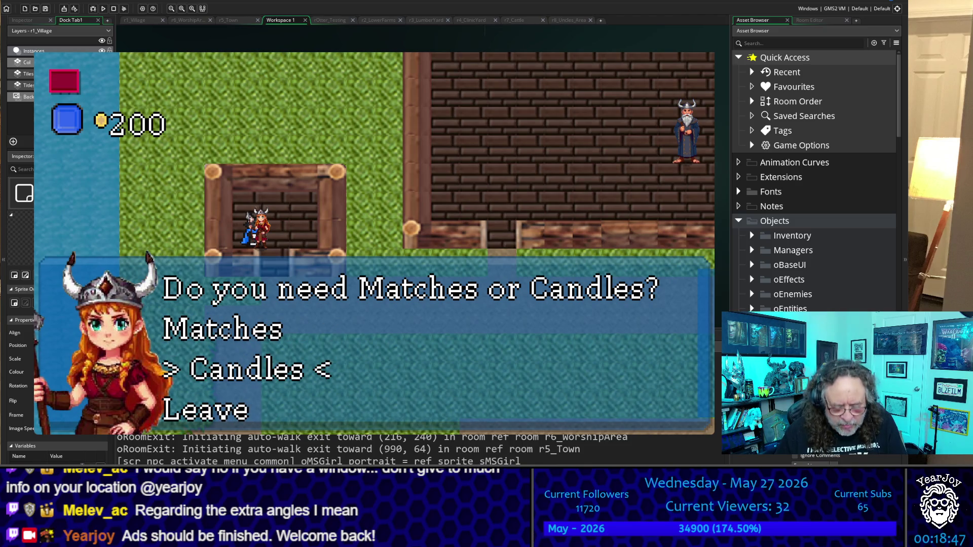
key("Escape")
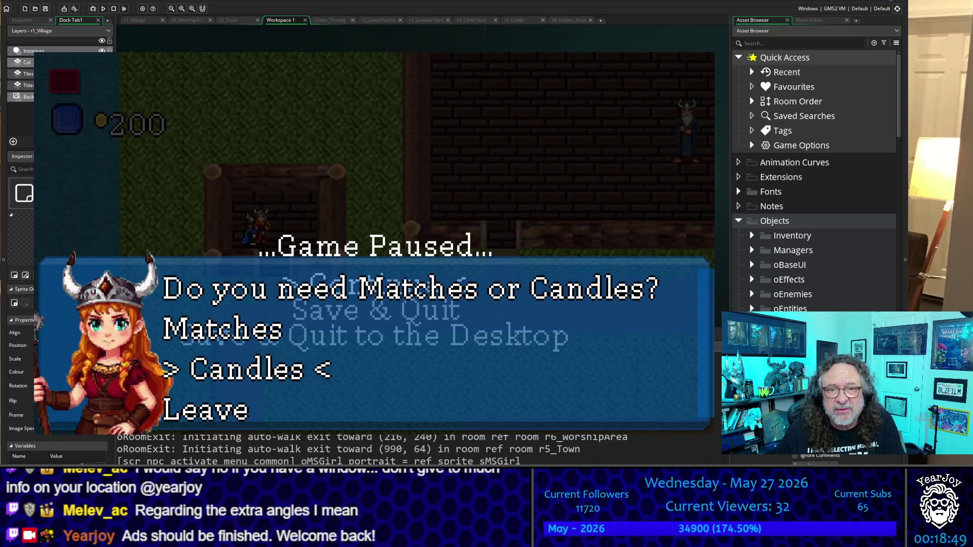
key("Escape")
key("Down")
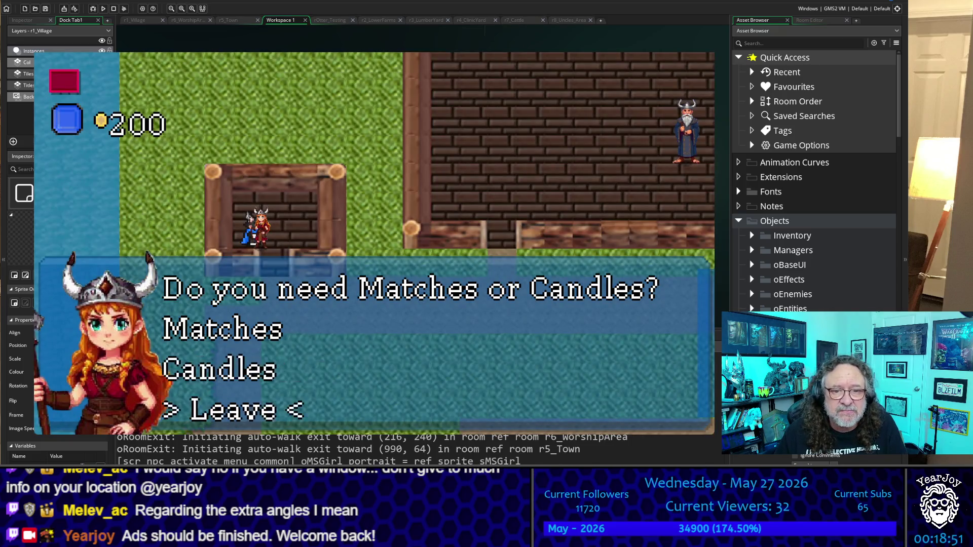
key("Return")
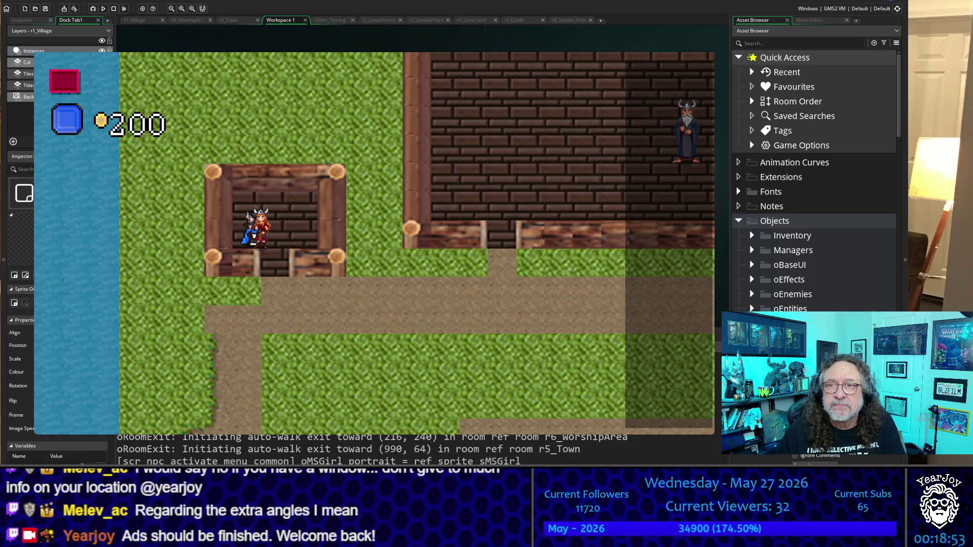
key("Down")
key("Right")
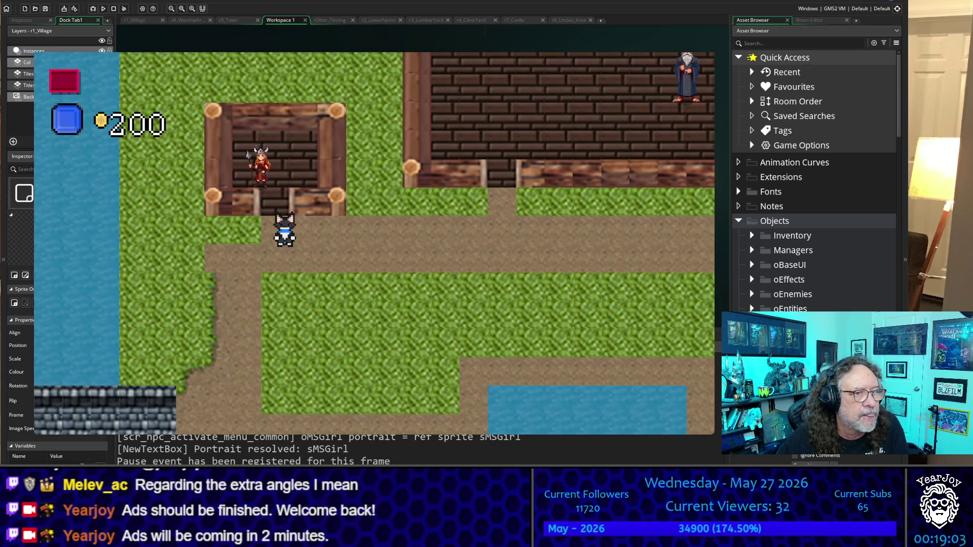
Paste back var level = 0 in scr_sync_player_level, save, then close and rerun the game.
scroll(299, 38, "up", 10)
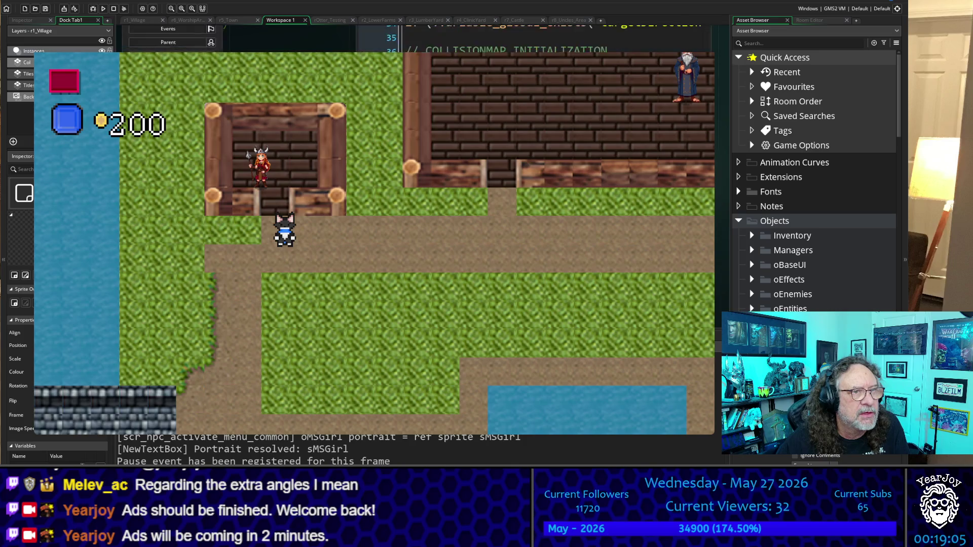
scroll(299, 38, "up", 2)
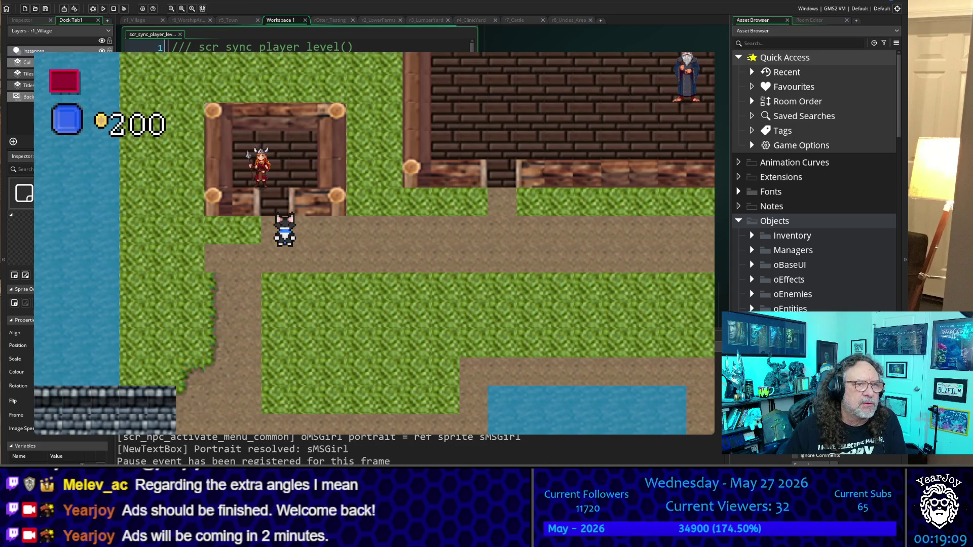
key("ctrl+v")
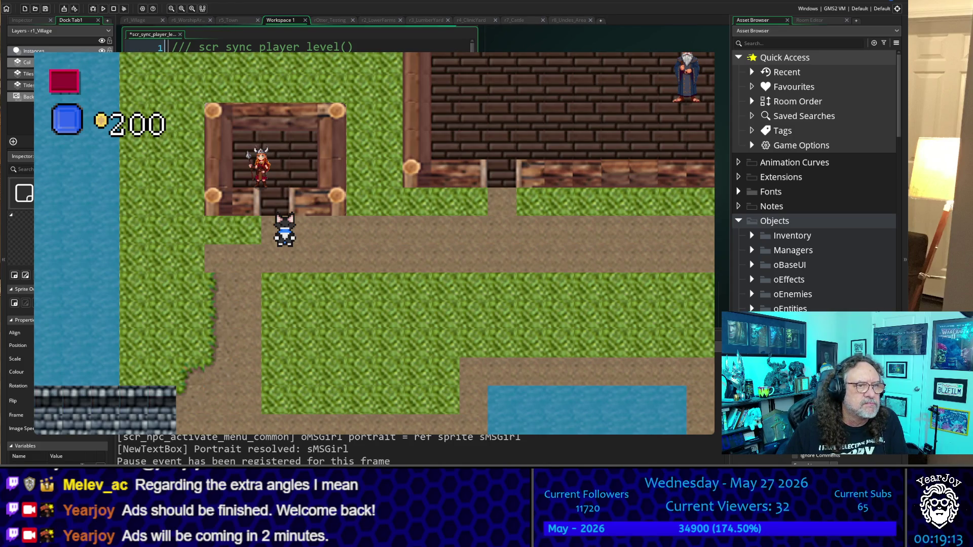
key("ctrl+s")
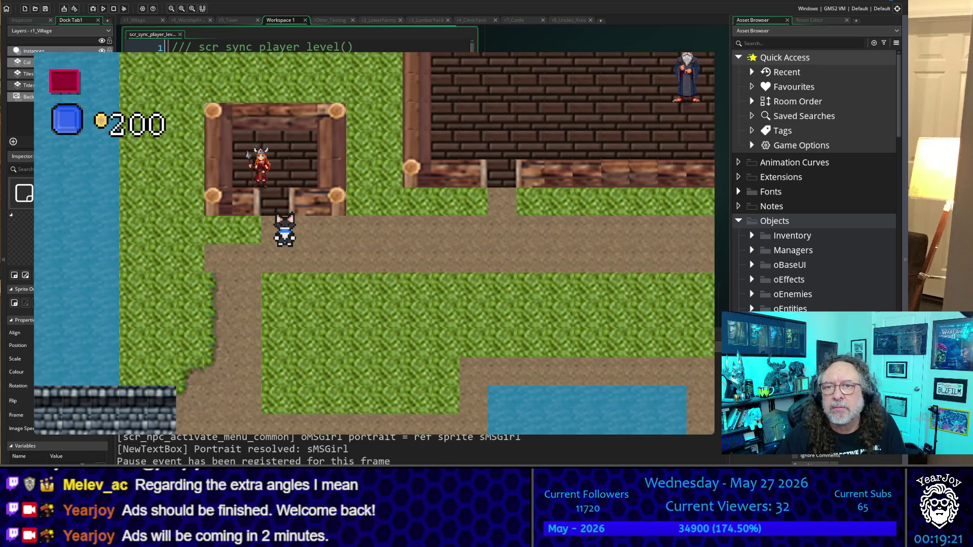
key("Escape")
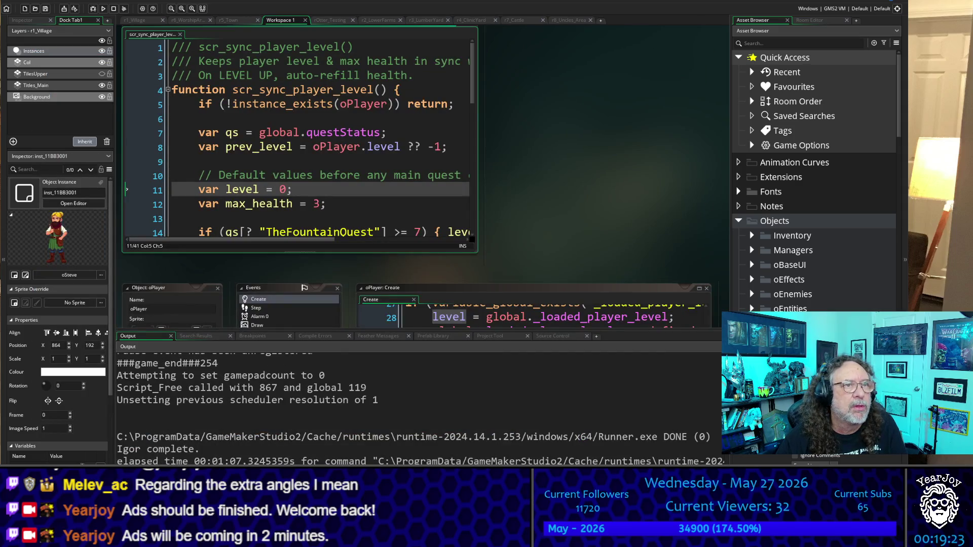
key("F5")
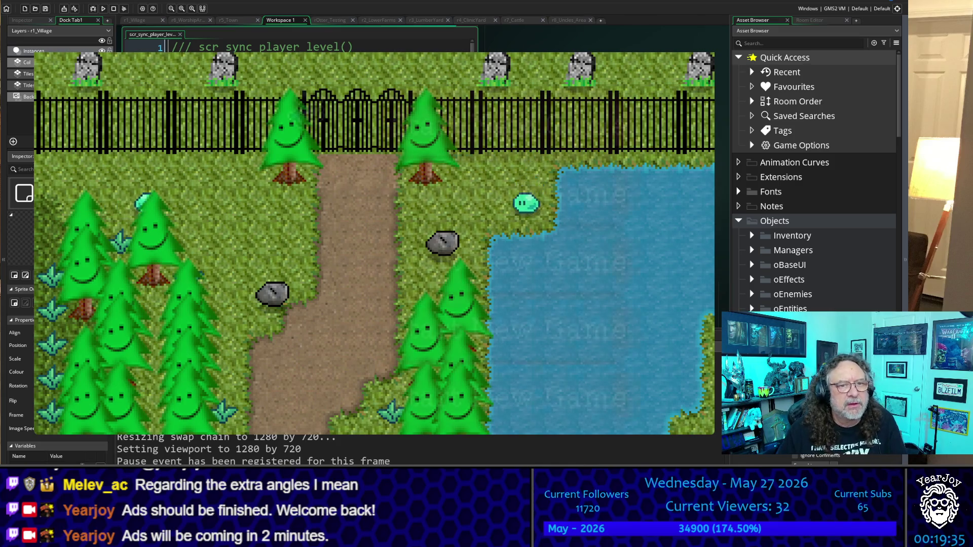
Resume village play and smash all the beehives in the top row.
key("Return")
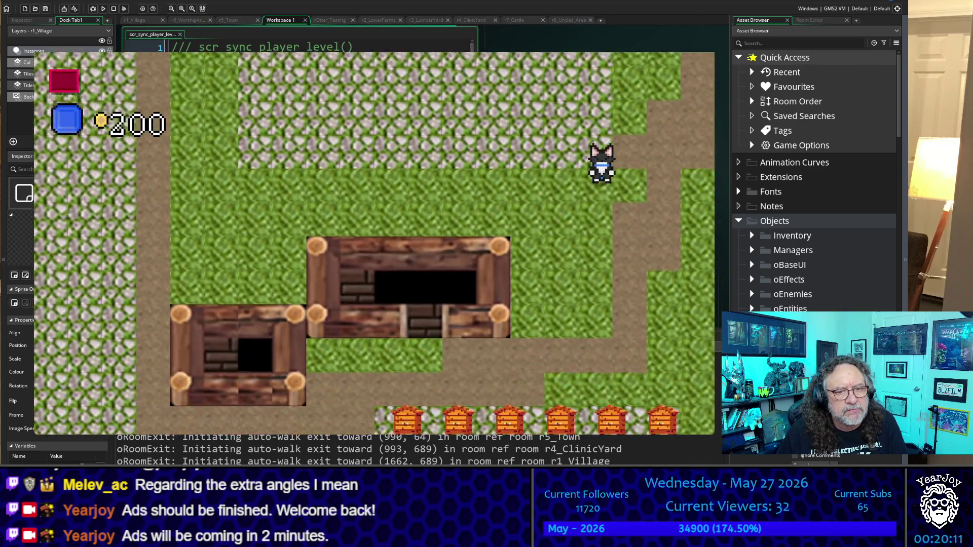
key("Left")
key("Down")
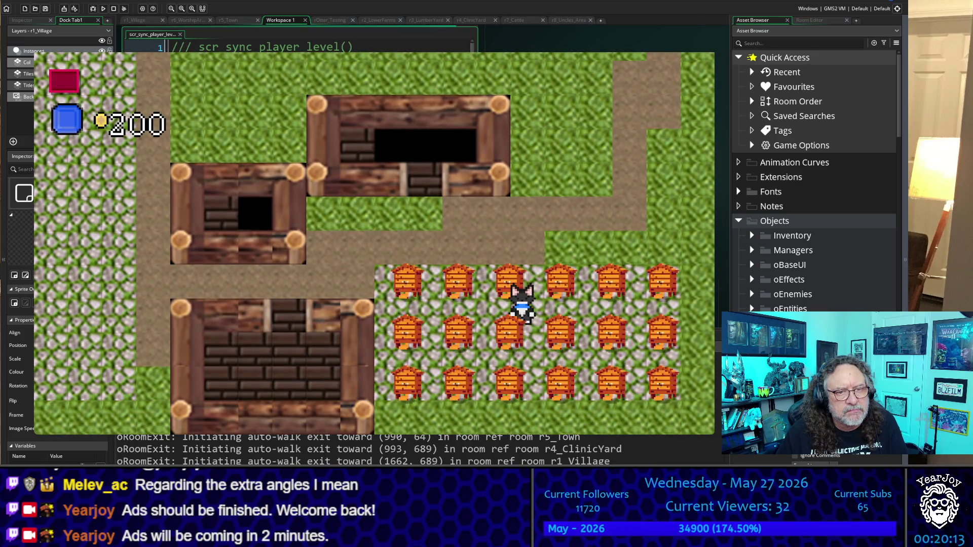
key("Up")
key("Right")
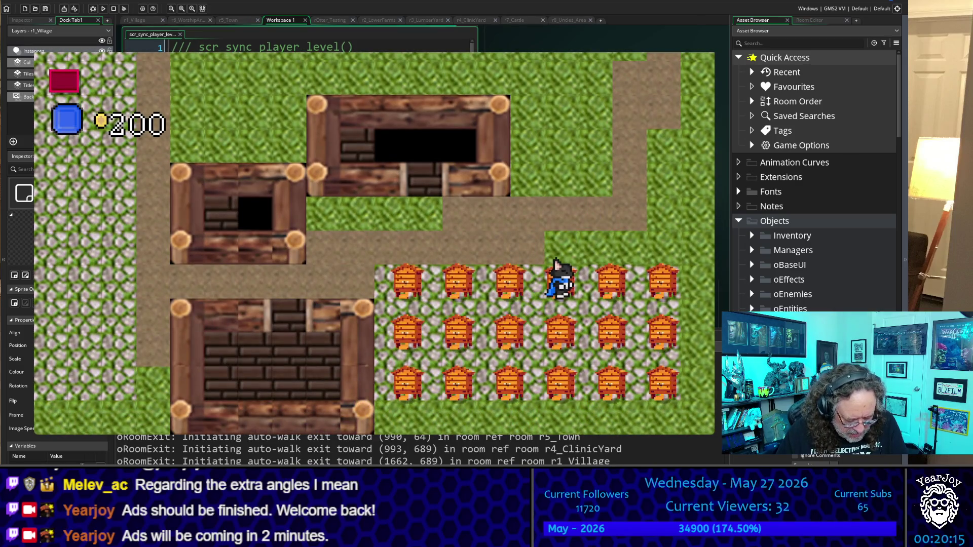
key("space")
key("Right")
key("Right")
key("Left")
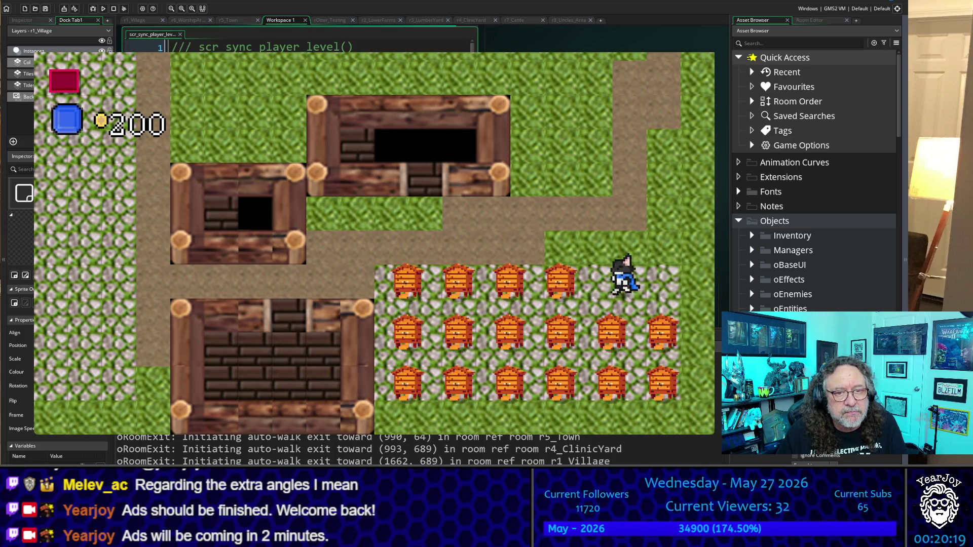
key("space")
key("Left")
key("space")
key("space")
key("Down")
key("Down")
Destroy the remaining beehives in the bottom and middle rows.
key("space")
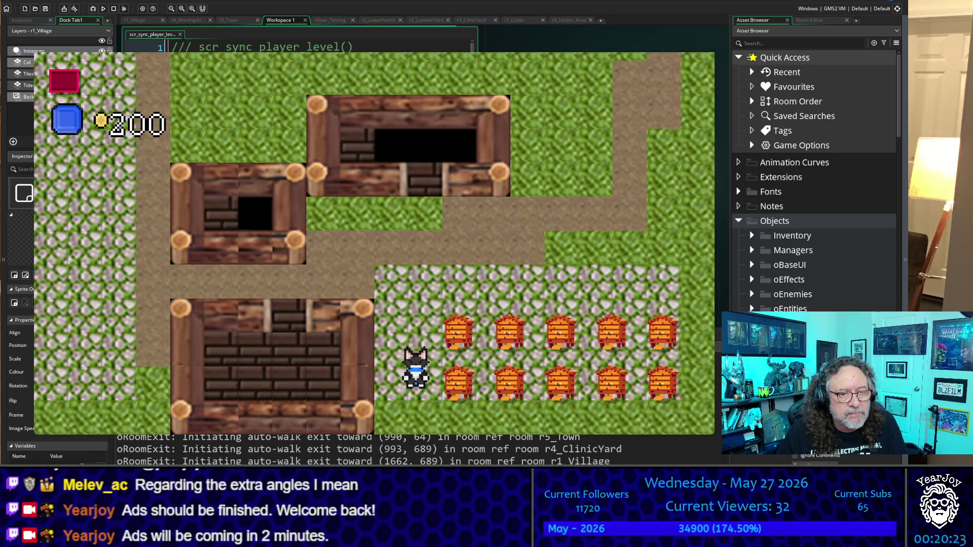
key("Right")
key("space")
key("Right")
key("space")
key("space")
key("space")
key("Up")
key("space")
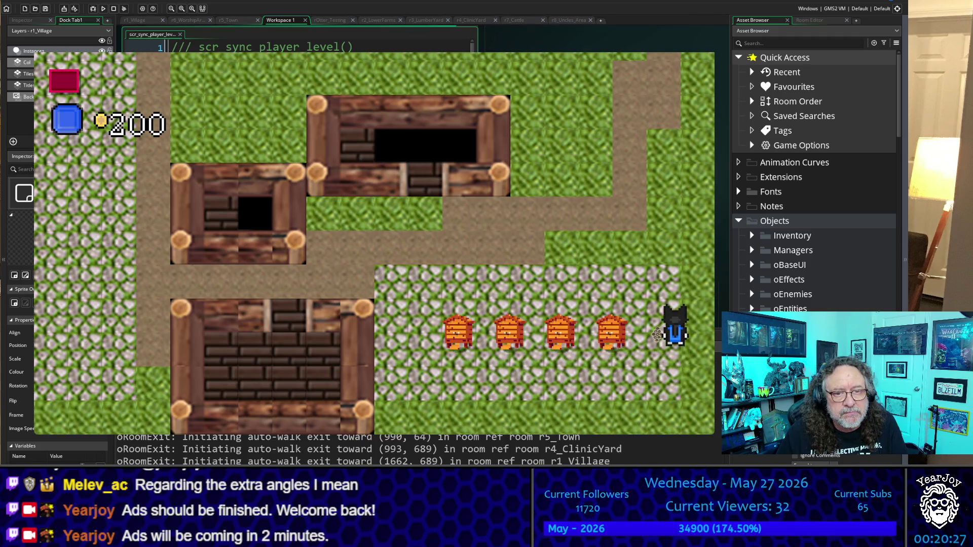
key("Left")
key("space")
key("Left")
key("space")
key("space")
key("space")
Walk up the dirt path and along the top road into the red-haired girl's building.
key("Up")
key("Right")
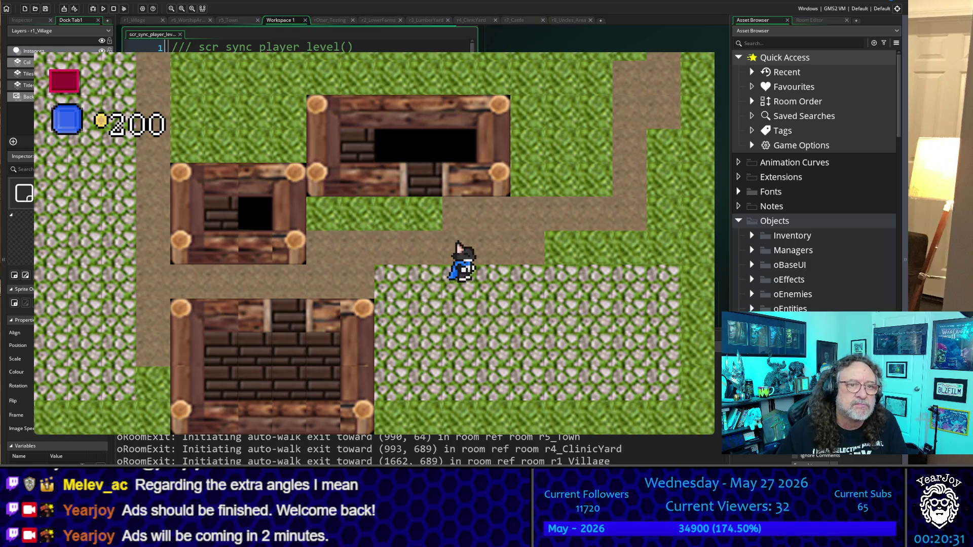
key("Up")
key("Right")
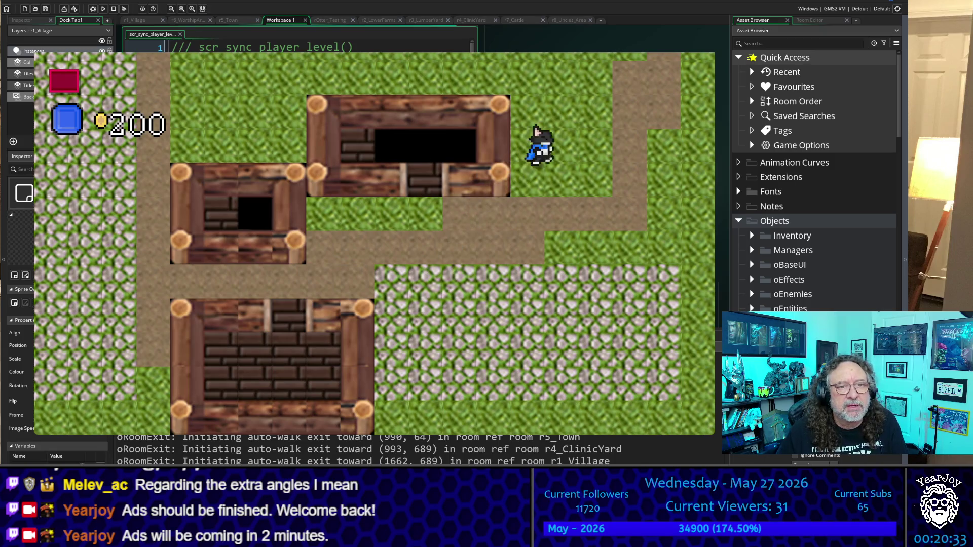
key("Up")
key("Left")
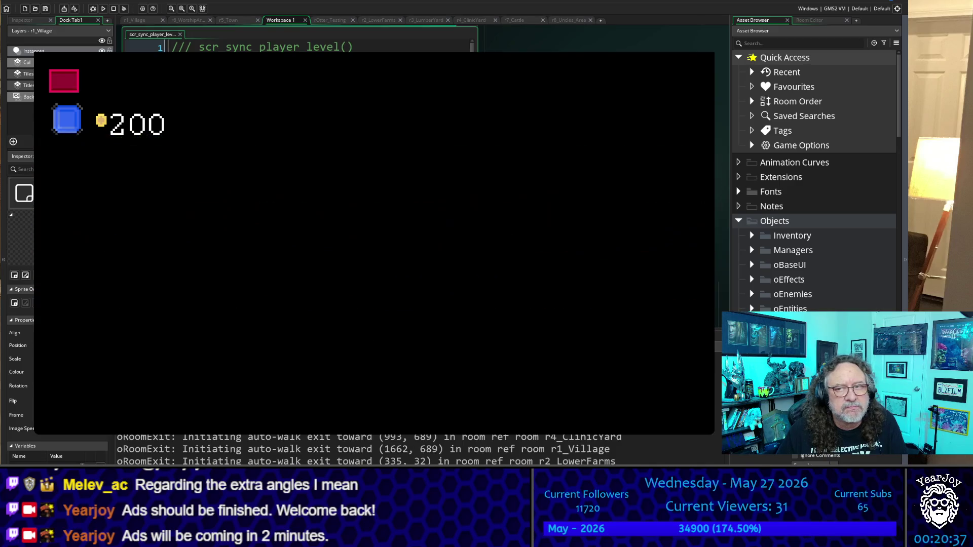
key("Up")
key("Right")
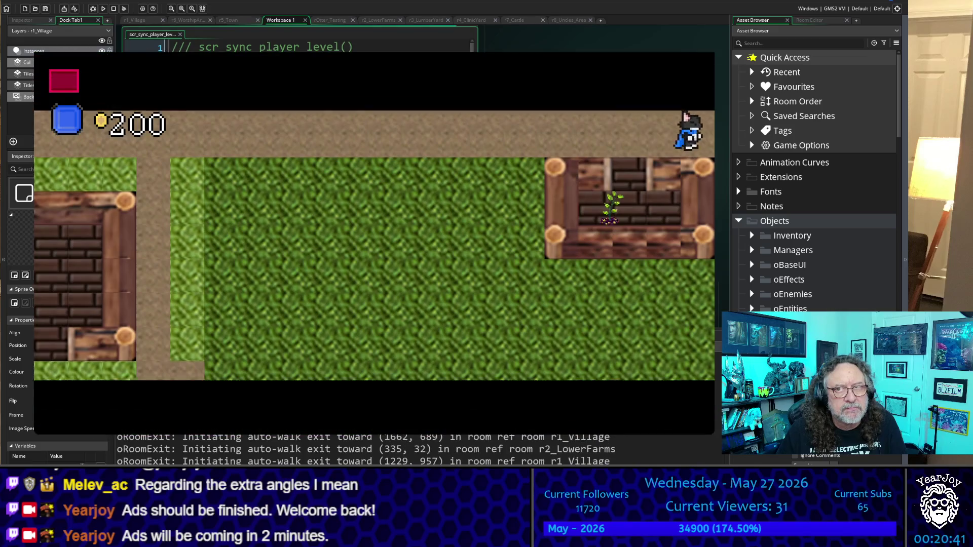
key("Right")
key("Down")
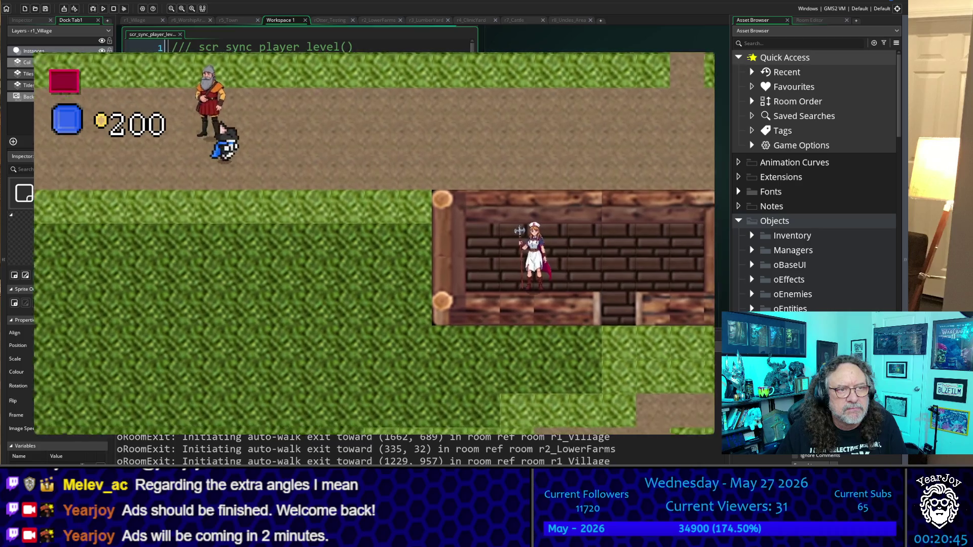
key("Right")
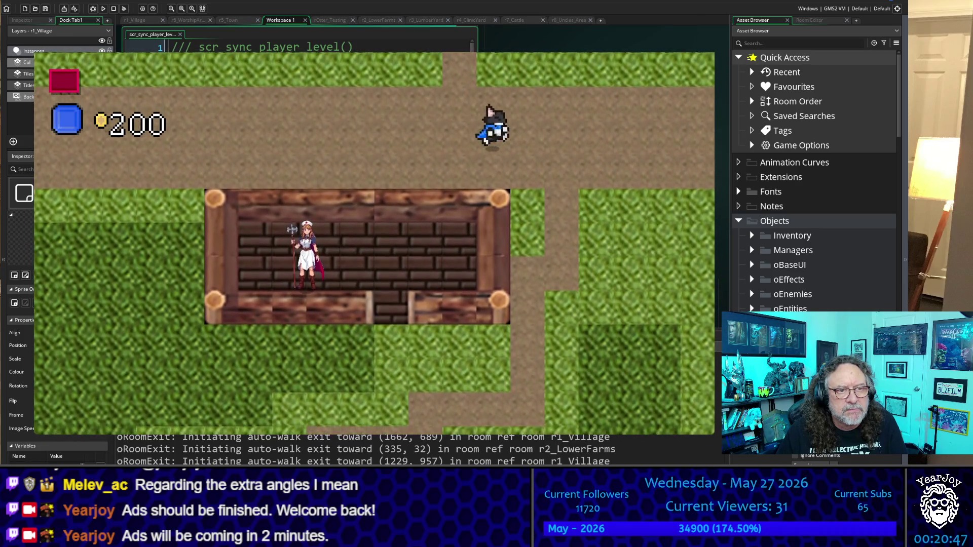
key("Right")
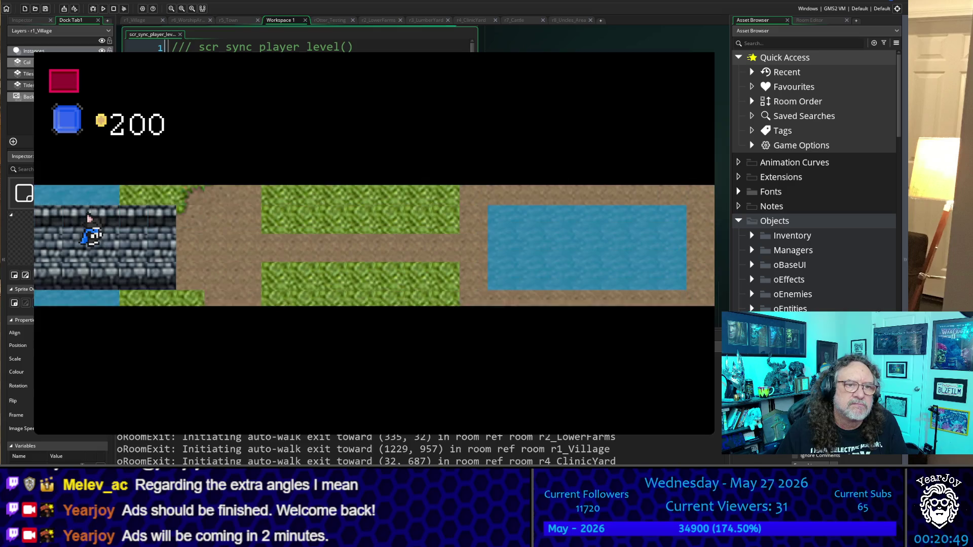
key("Up")
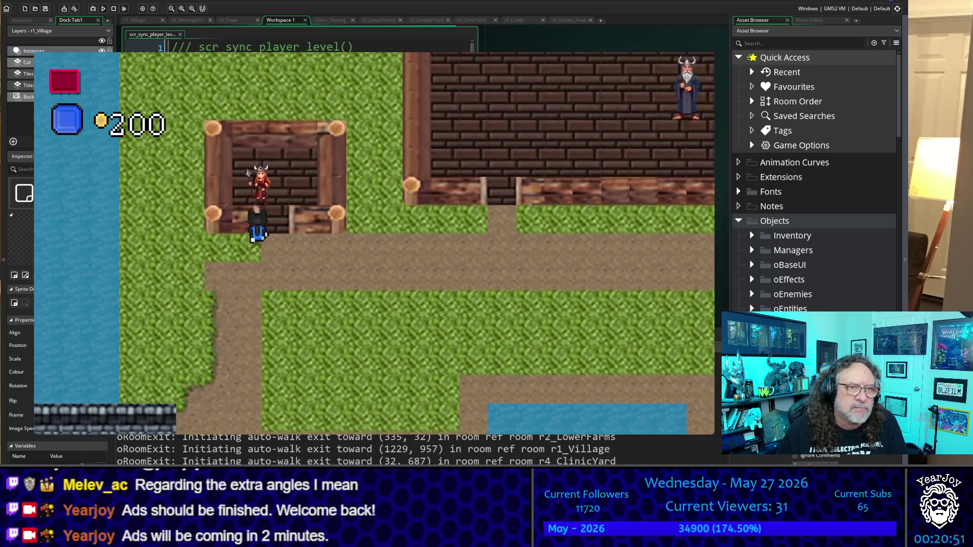
key("Up")
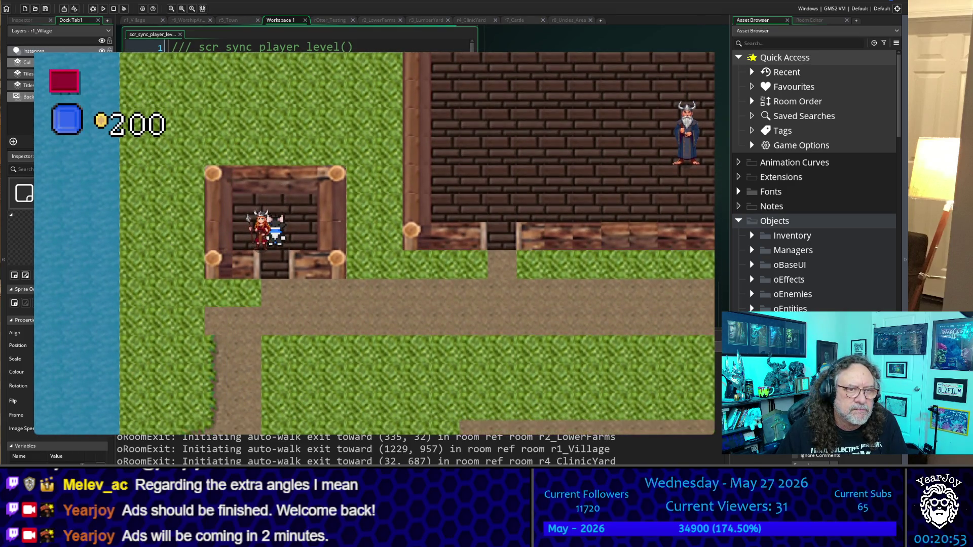
key("Down")
Take a candle from the red-haired girl and show the matches and candle counts.
key("space")
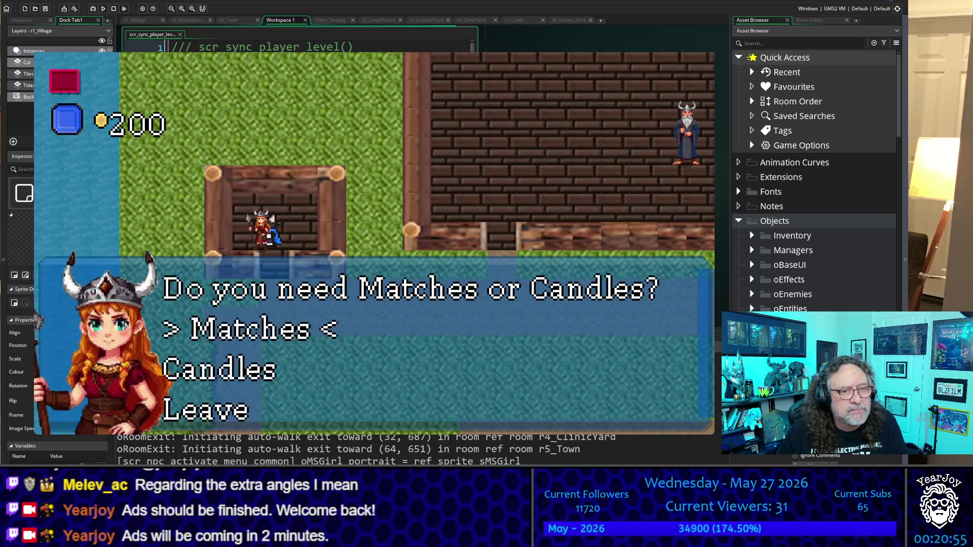
key("Down")
key("space")
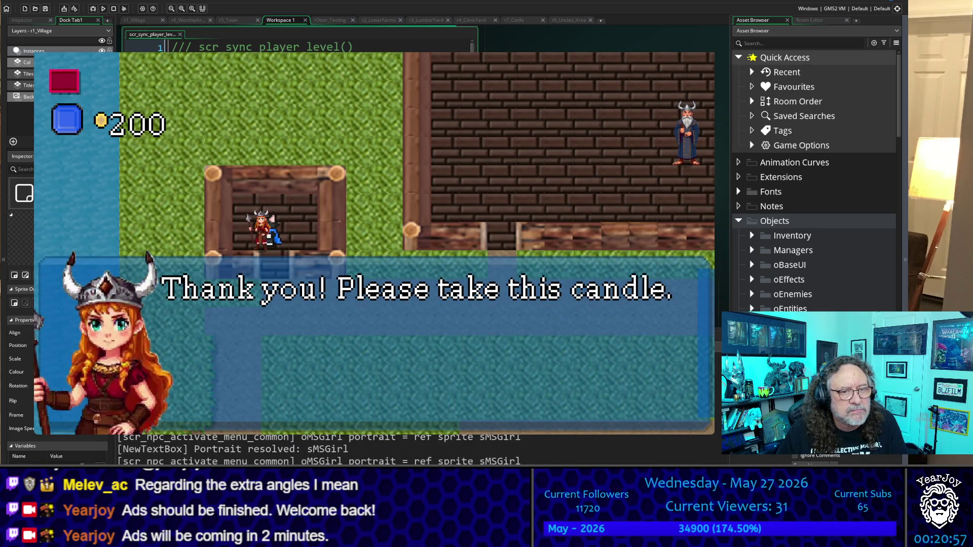
key("space")
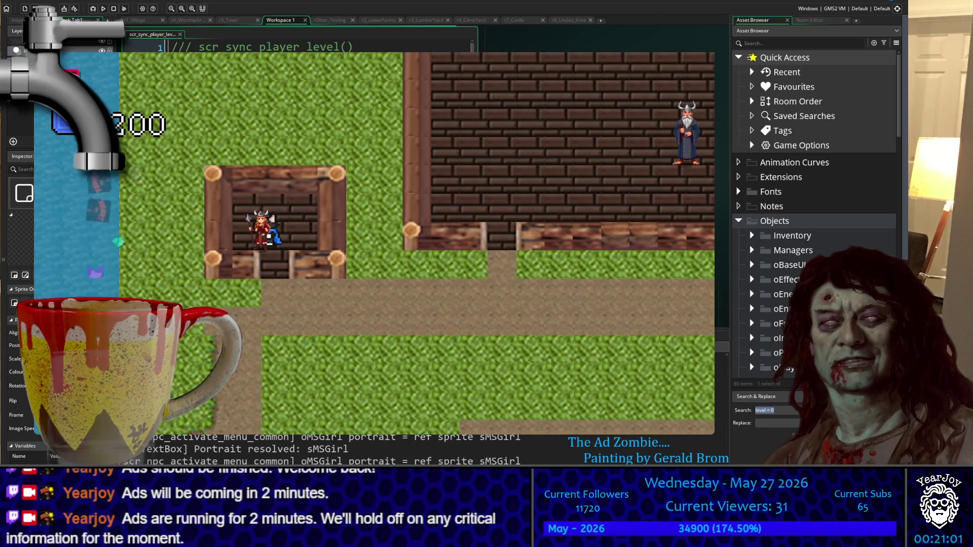
key("i")
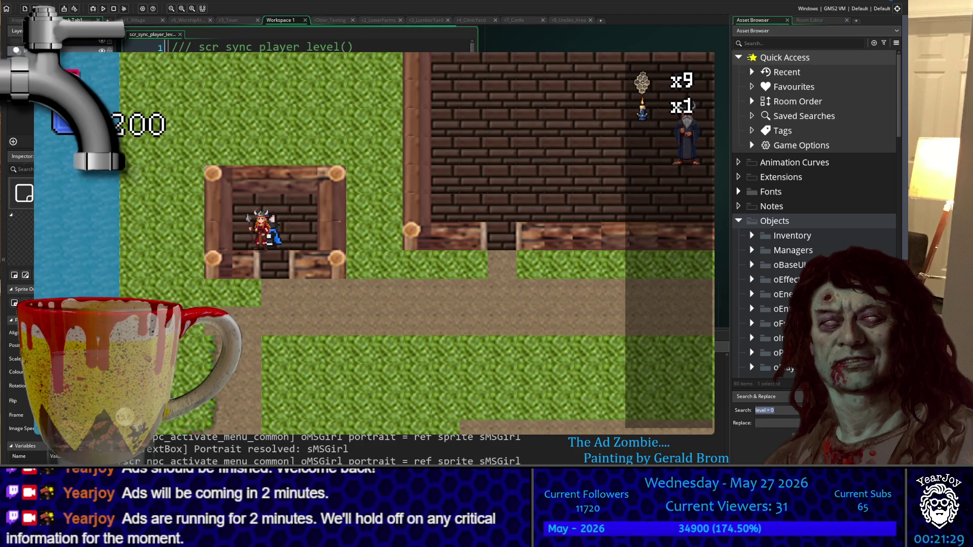
Walk into the brick building, talk to the horned clergyman, and choose Leave.
key("Down")
key("Right")
key("Up")
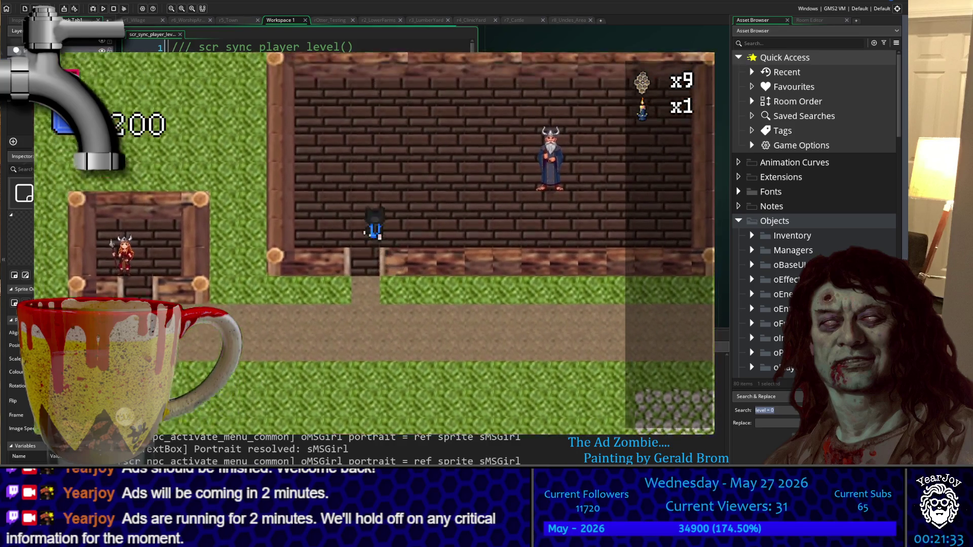
key("Right")
key("Down")
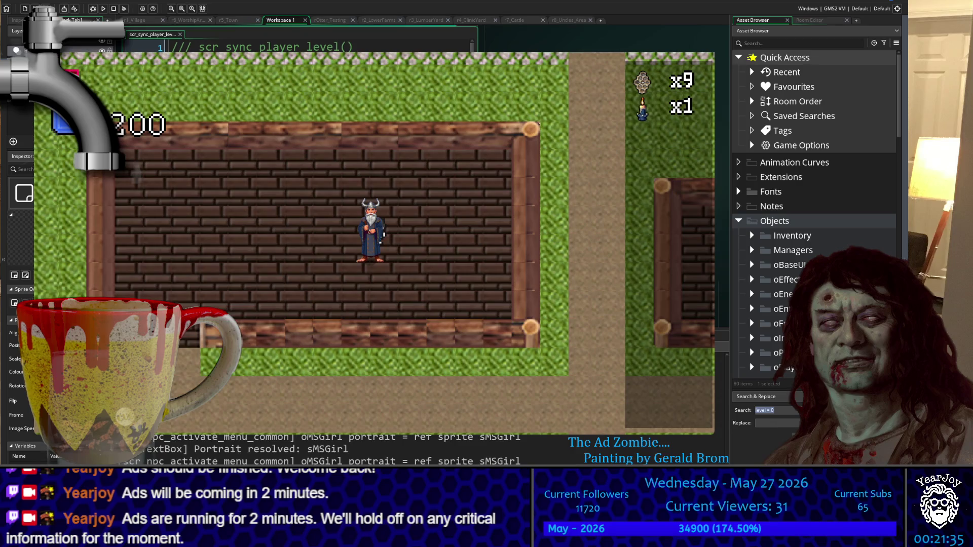
key("space")
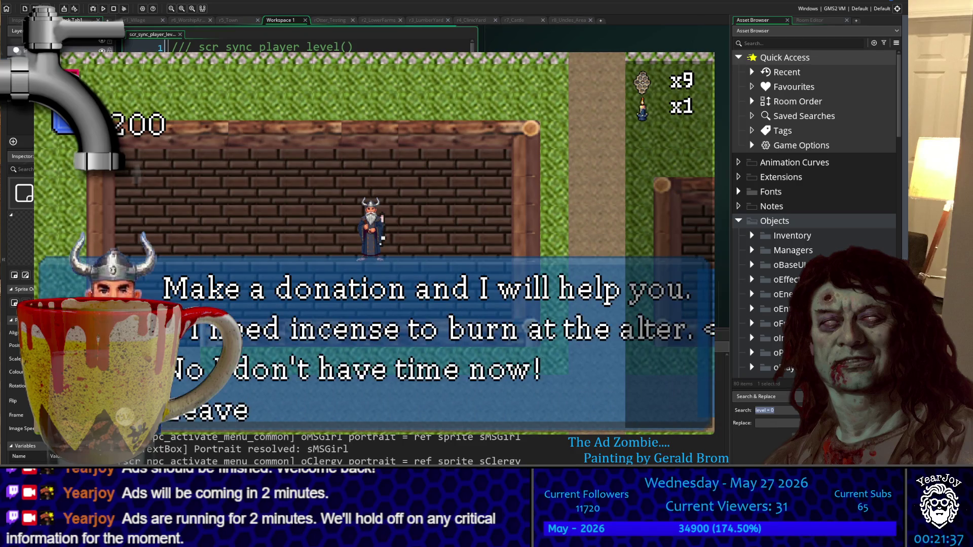
key("Down")
key("Down")
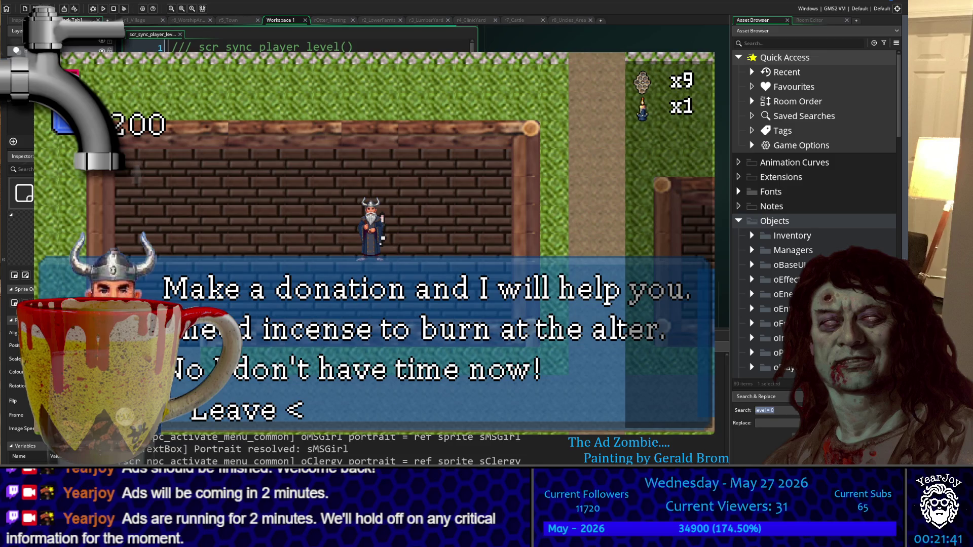
key("space")
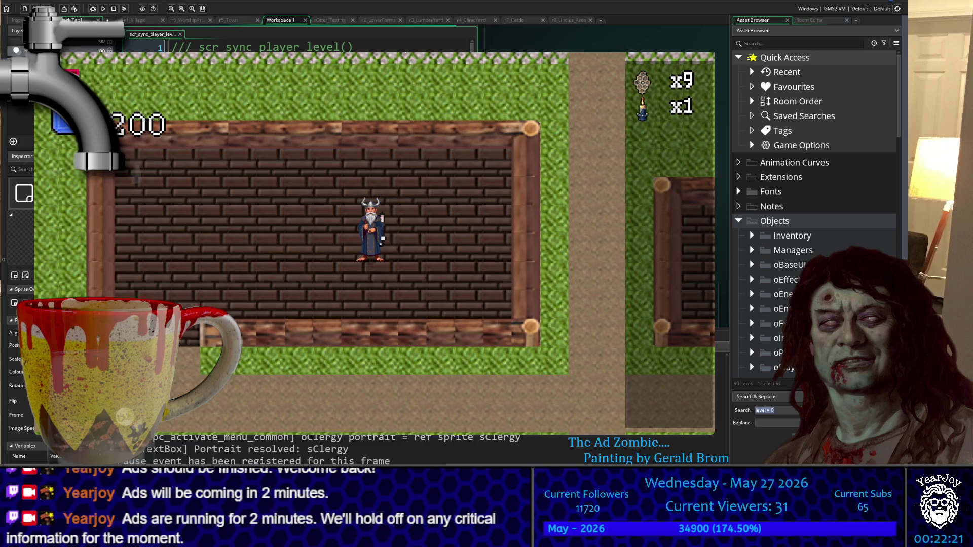
Leave the clergyman's room and walk down around the cobblestone patch.
key("Right")
key("Right")
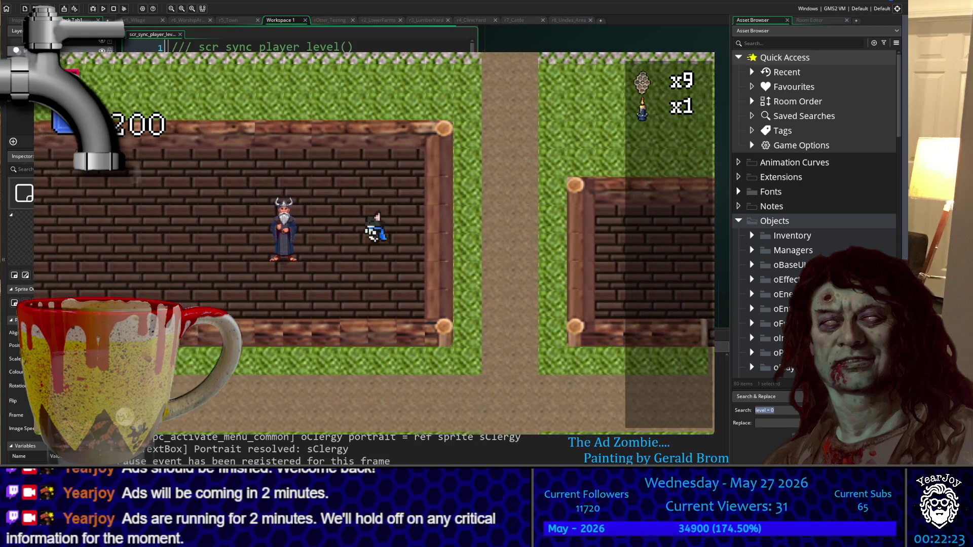
key("Left")
key("Down")
key("Left")
key("Down")
key("Right")
key("Down")
key("Up")
key("Right")
key("Down")
key("Left")
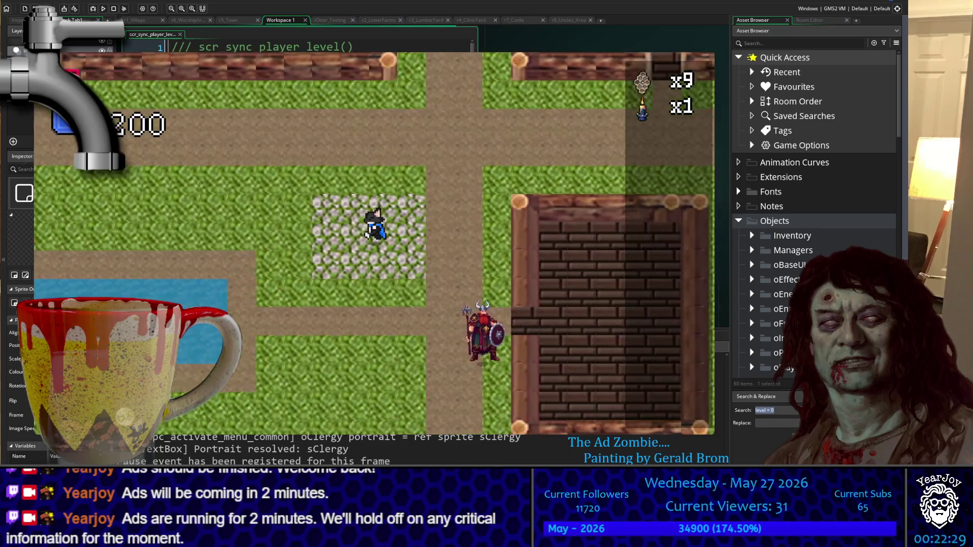
key("Right")
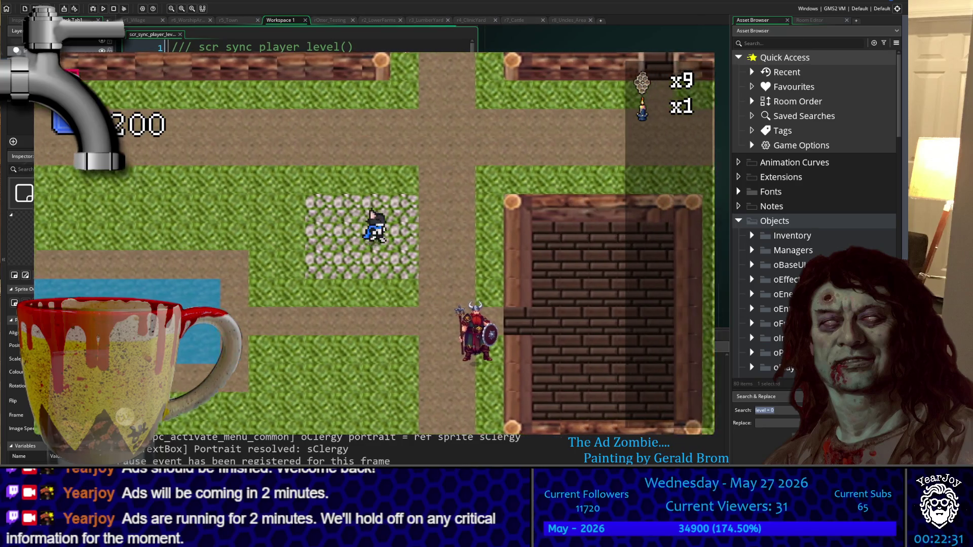
Walk past the viking NPC into the blacksmith's house and stand below him.
key("Down")
key("Up")
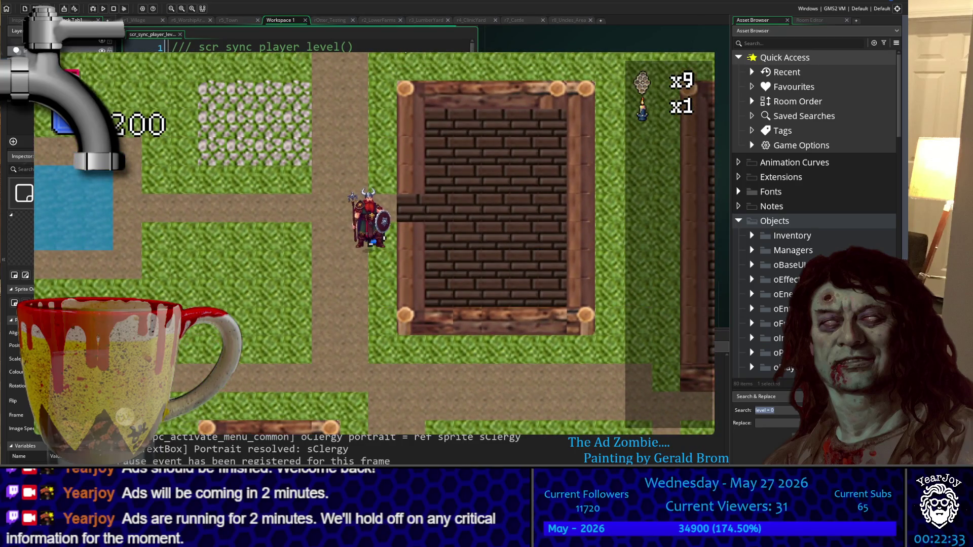
key("Down")
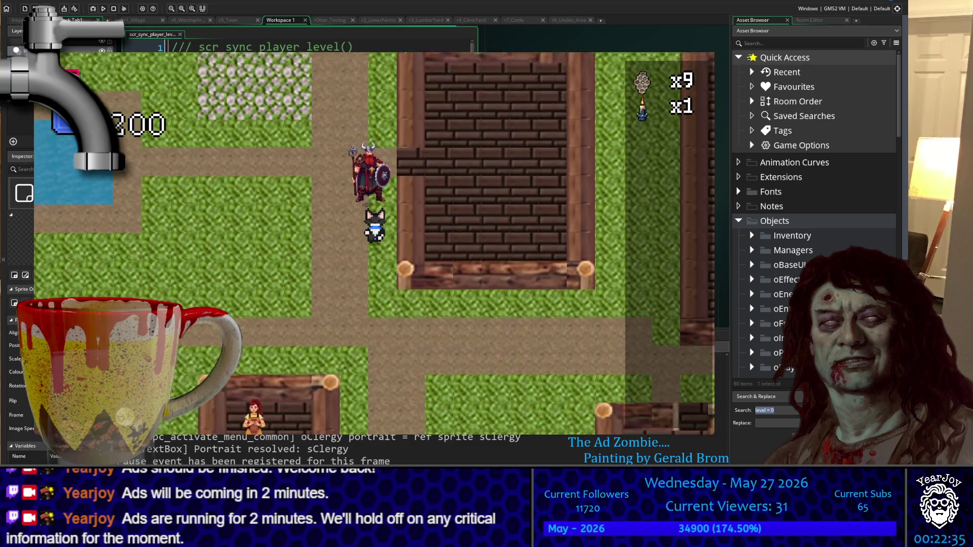
key("Right")
key("Up")
key("Right")
key("Down")
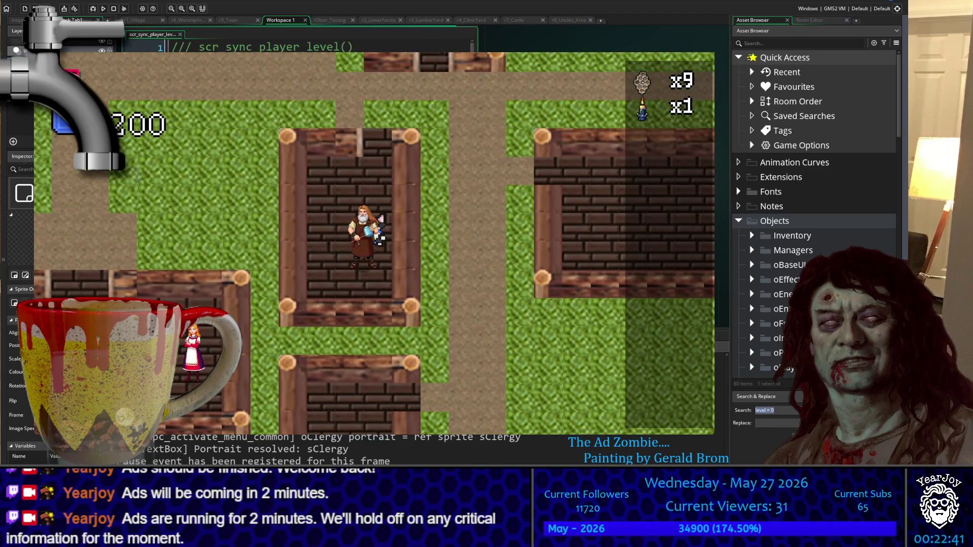
key("Down")
key("Up")
Order a Tree Axe from the blacksmith and dismiss his 1 Log and 1 Iron message.
key("space")
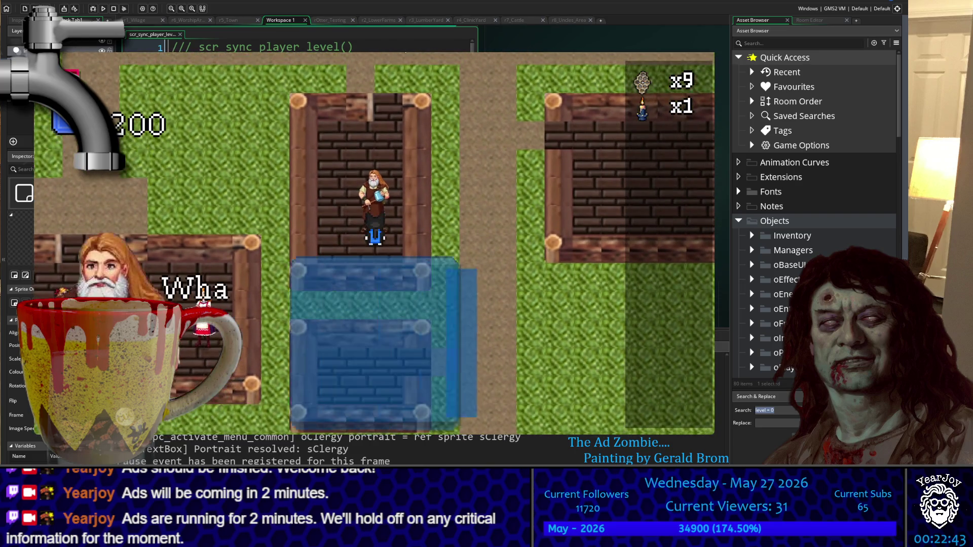
key("Down")
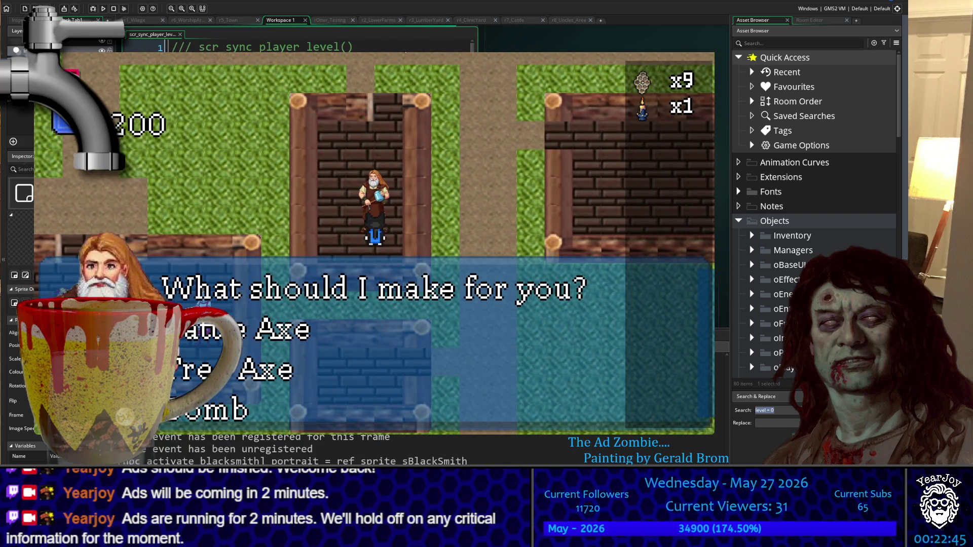
key("Down")
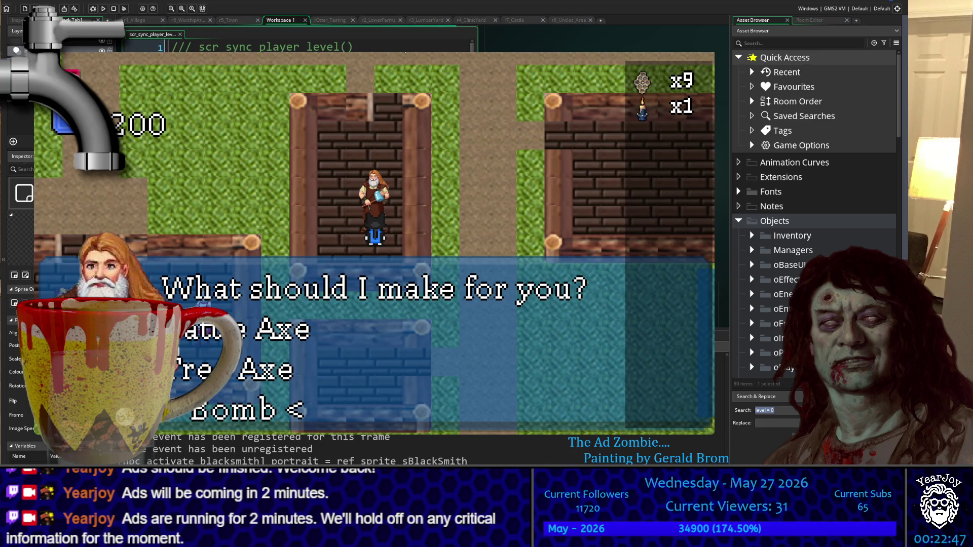
key("Up")
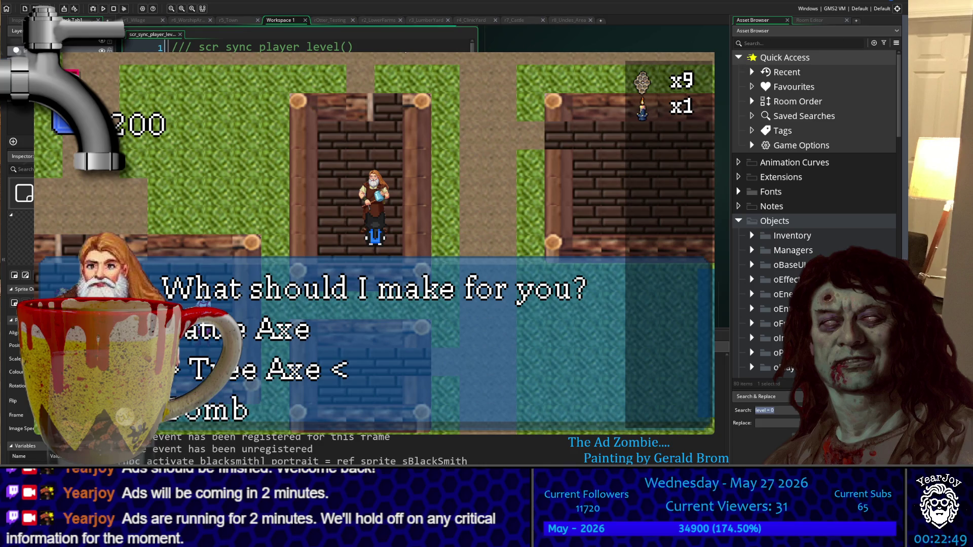
key("Return")
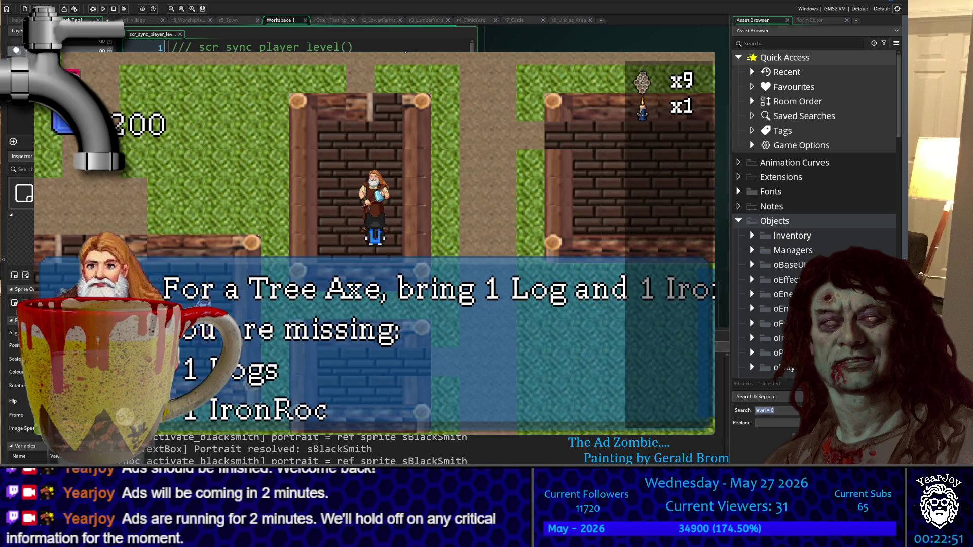
key("Return")
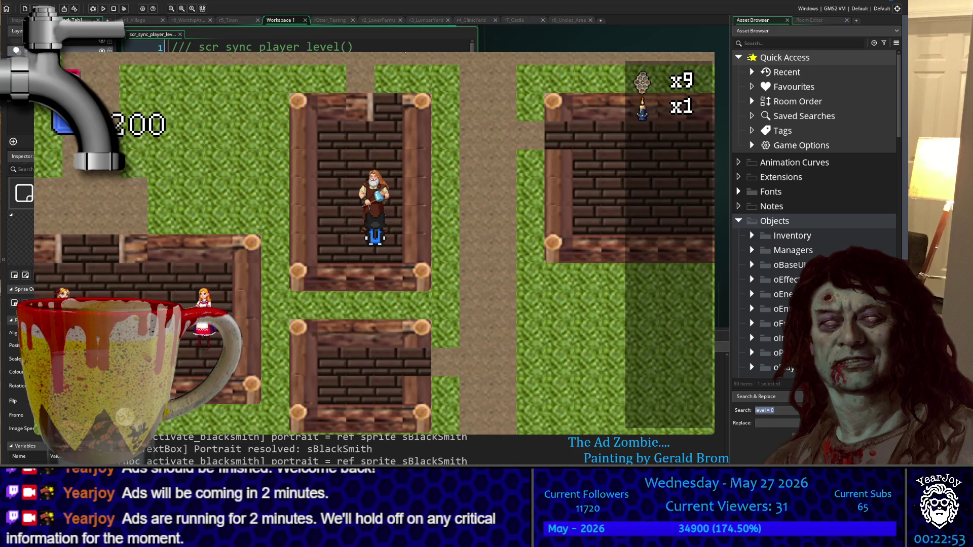
Walk the cat back out of the blacksmith's house.
key("Up")
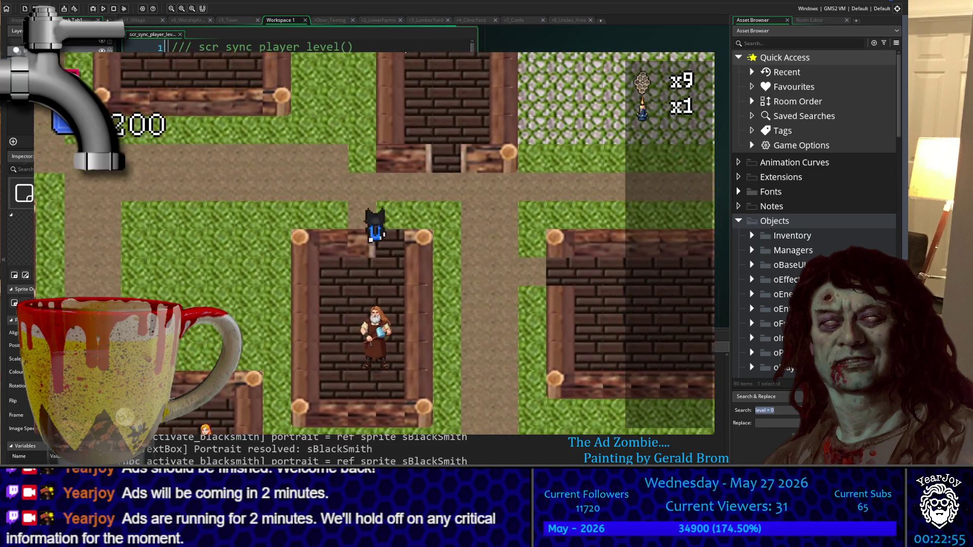
key("Right")
key("Down")
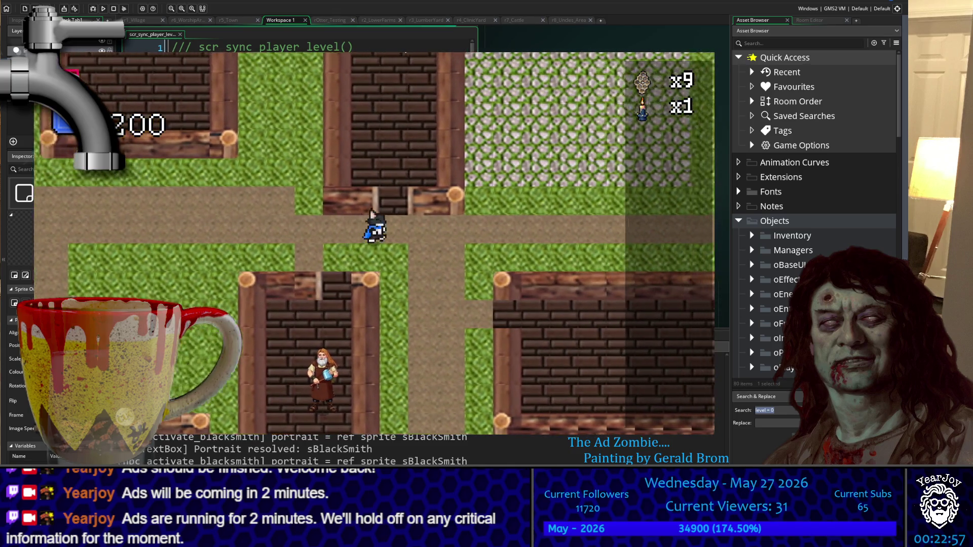
key("Down")
key("Up")
key("Up")
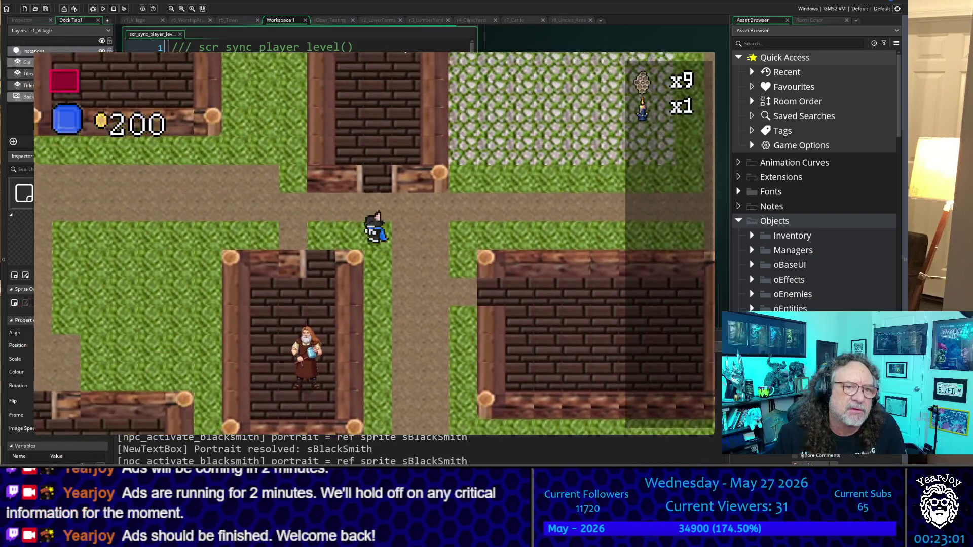
Walk the player around the lower houses and up through the village.
key("Left")
key("Left")
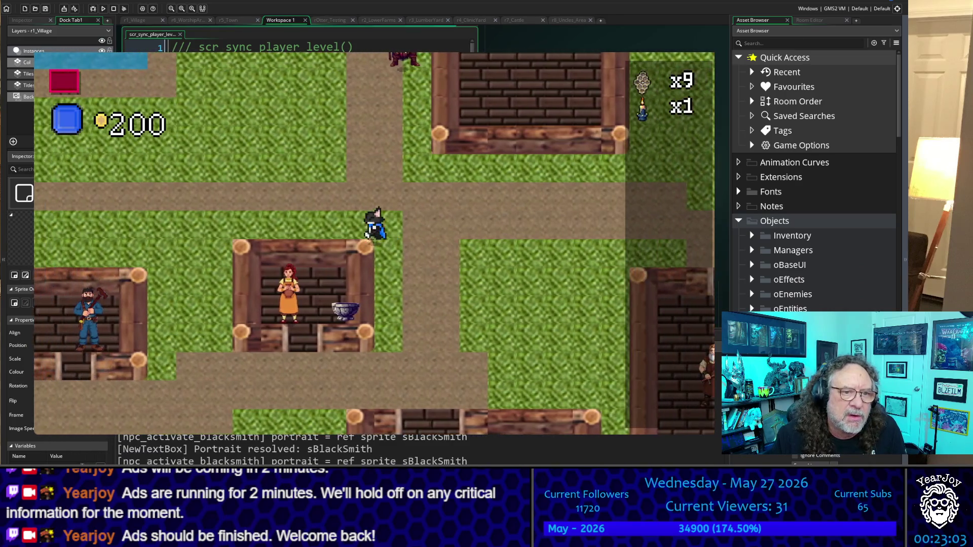
key("Down")
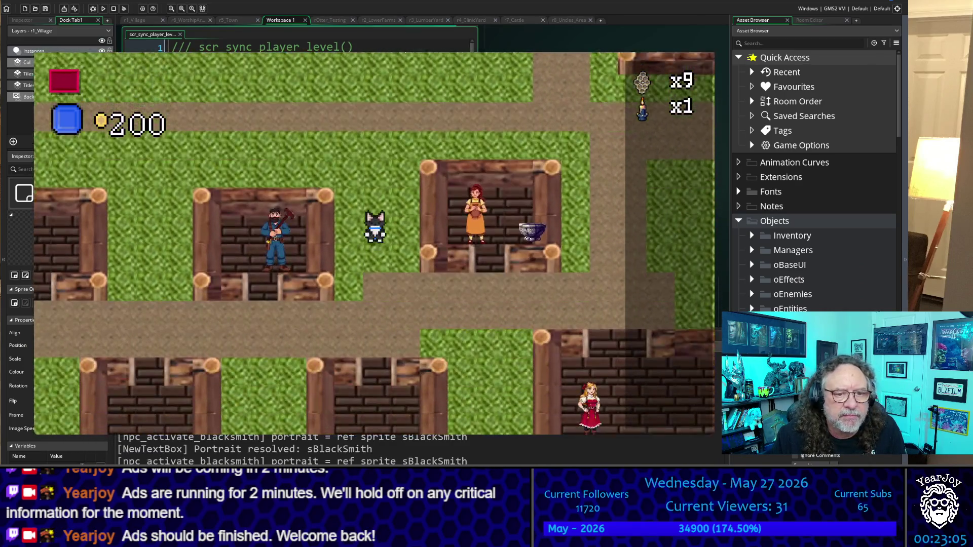
key("Right")
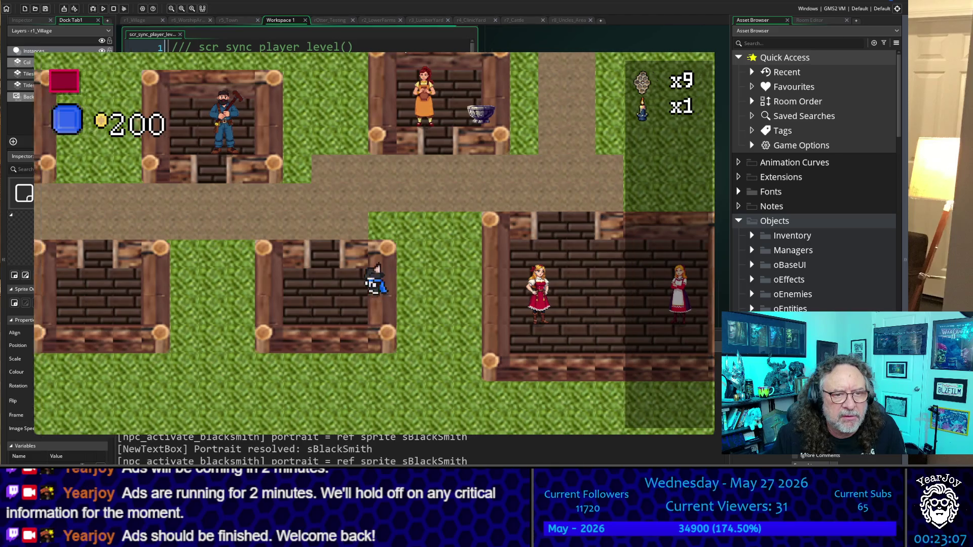
key("Up")
key("Left")
key("Up")
key("Right")
key("Up")
key("Right")
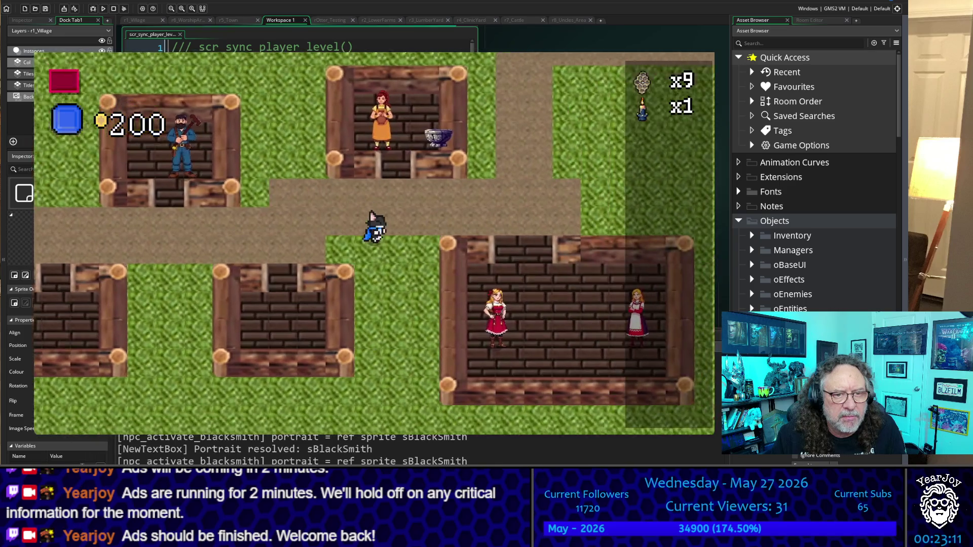
key("Up")
key("Left")
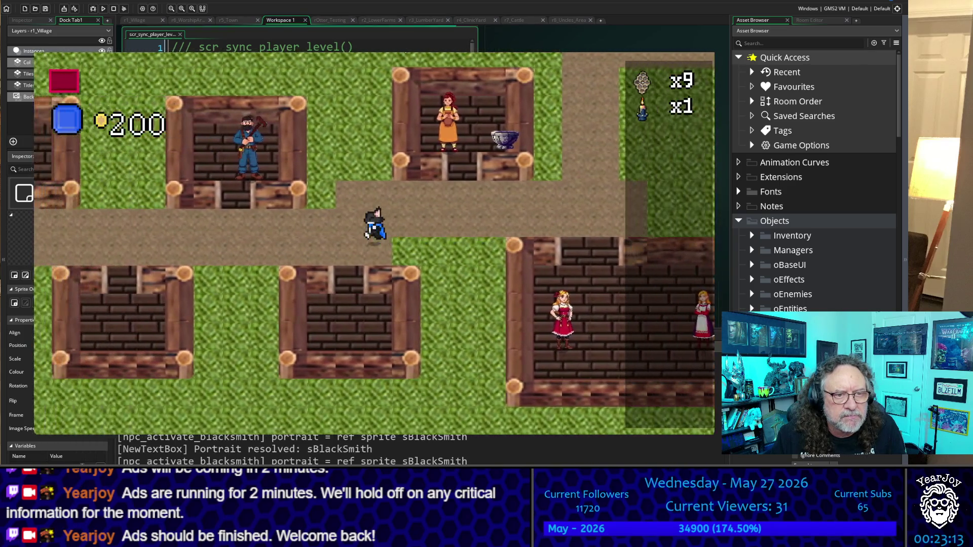
Walk along the road toward the water and buildings onto the grass, then quit the game.
key("Left")
key("Left")
key("Left")
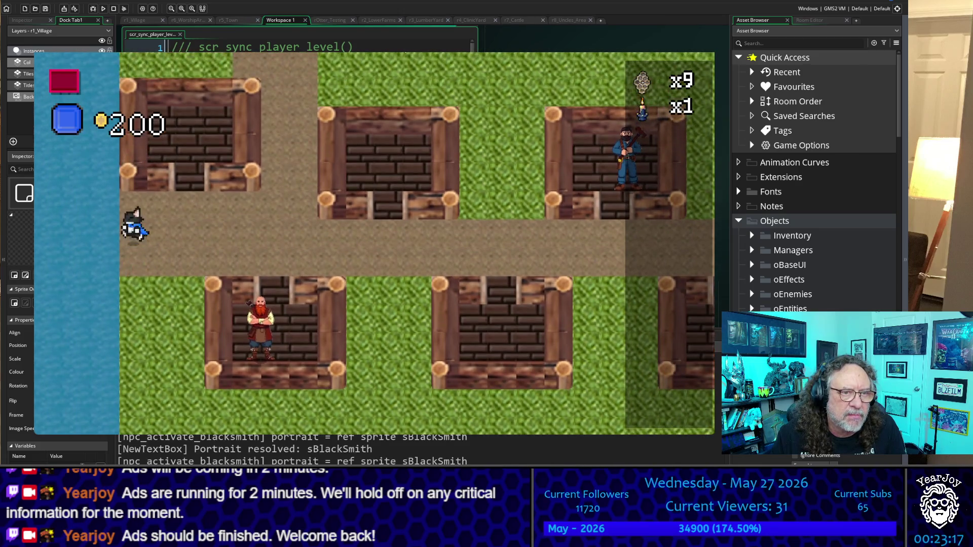
key("Down")
key("Up")
key("Right")
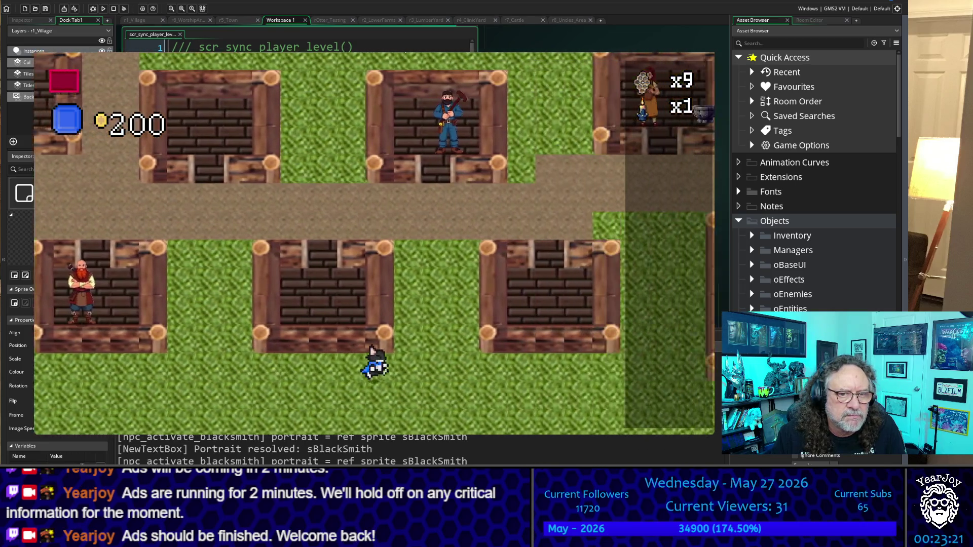
key("Left")
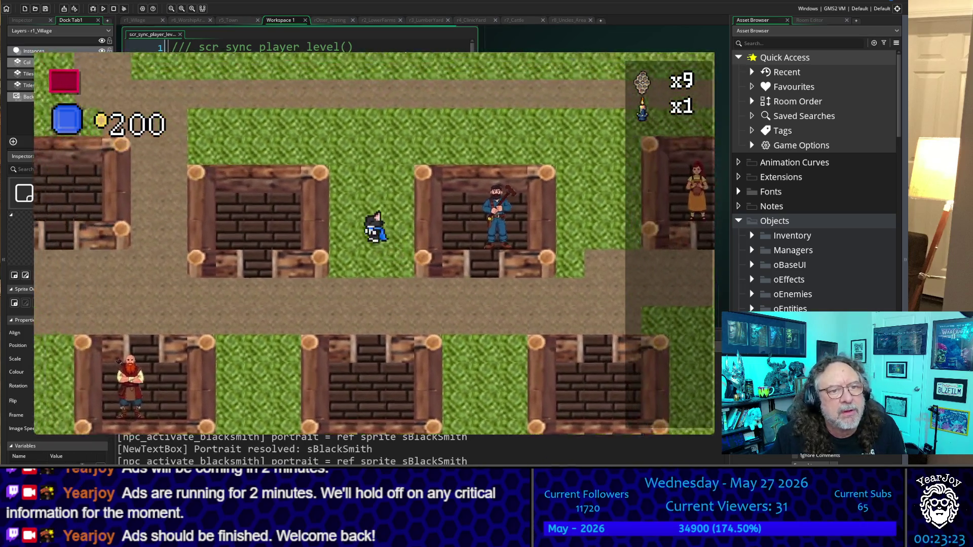
key("Up")
key("Left")
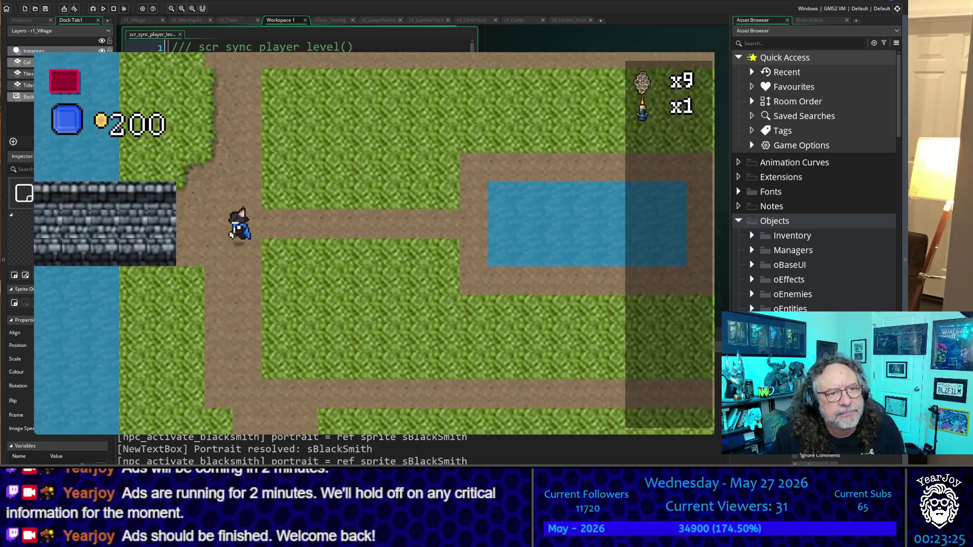
key("Up")
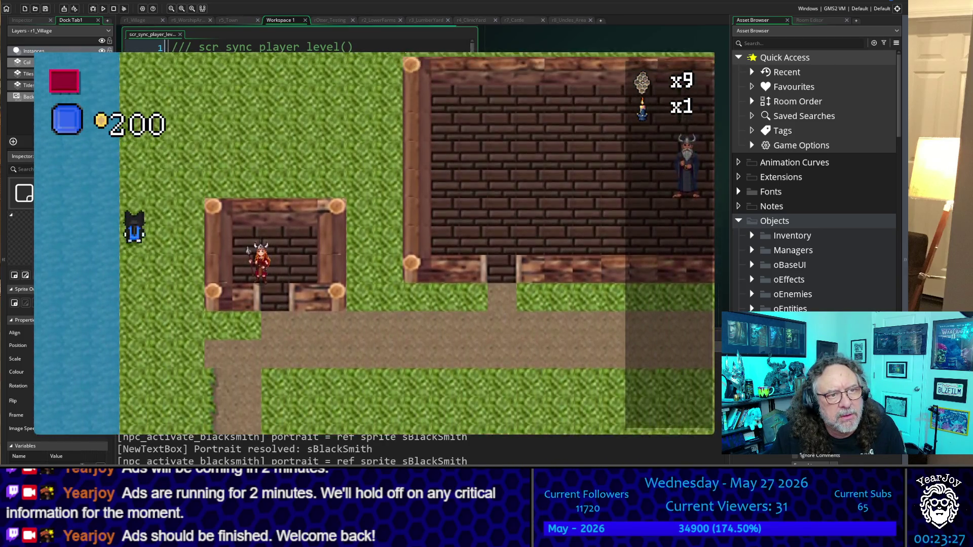
key("Right")
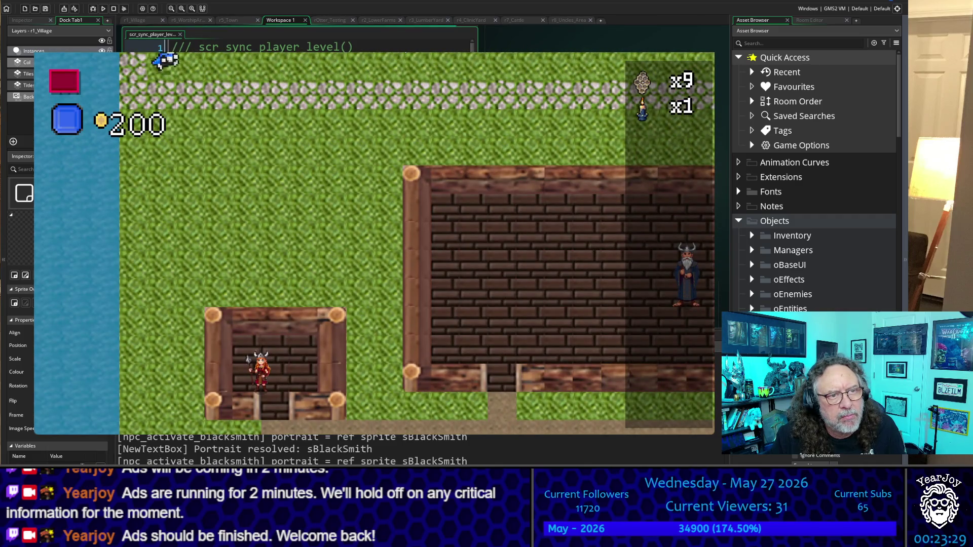
key("Down")
key("Left")
key("Right")
key("Down")
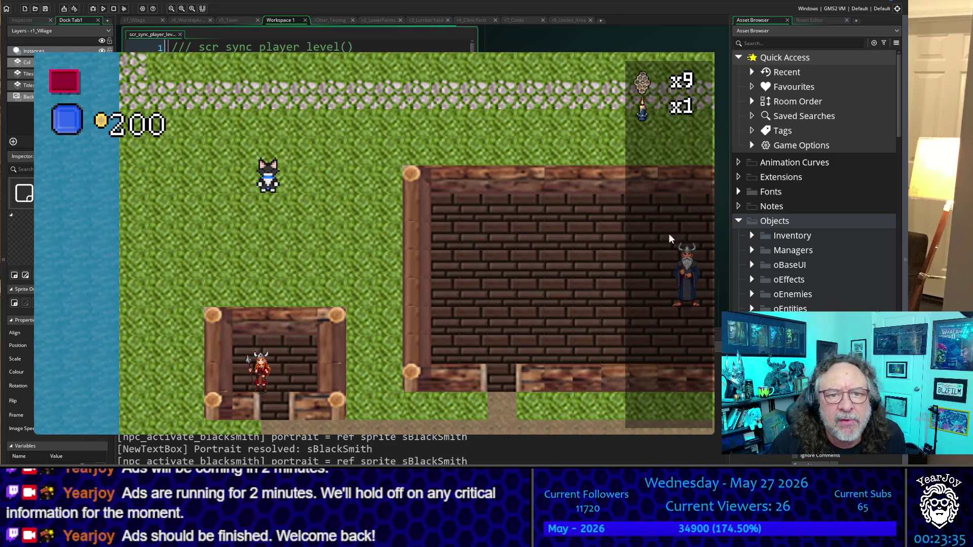
key("Escape")
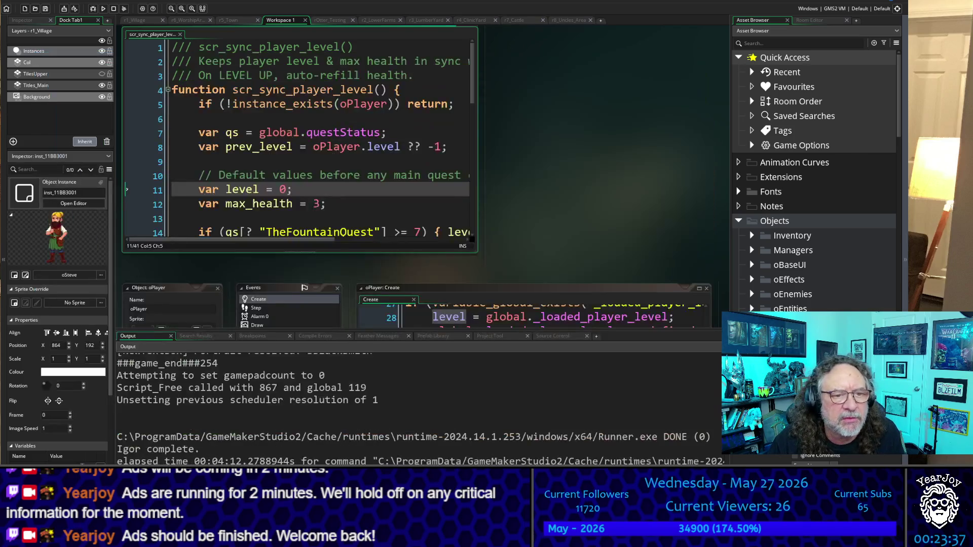
Review the scr_sync_player_level code and output log, then switch to the r6_WorshipArea room.
left_click(485, 400)
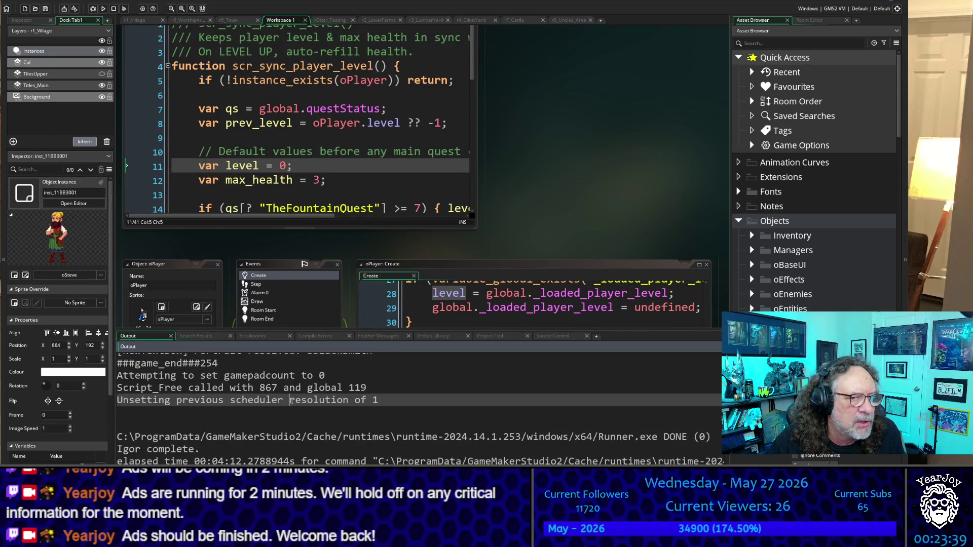
scroll(429, 103, "down", 1)
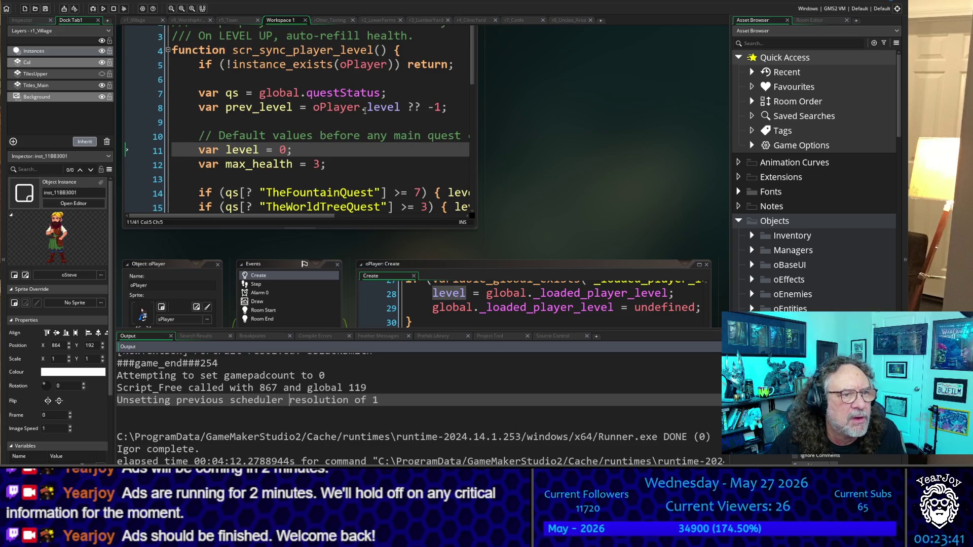
scroll(349, 171, "down", 10)
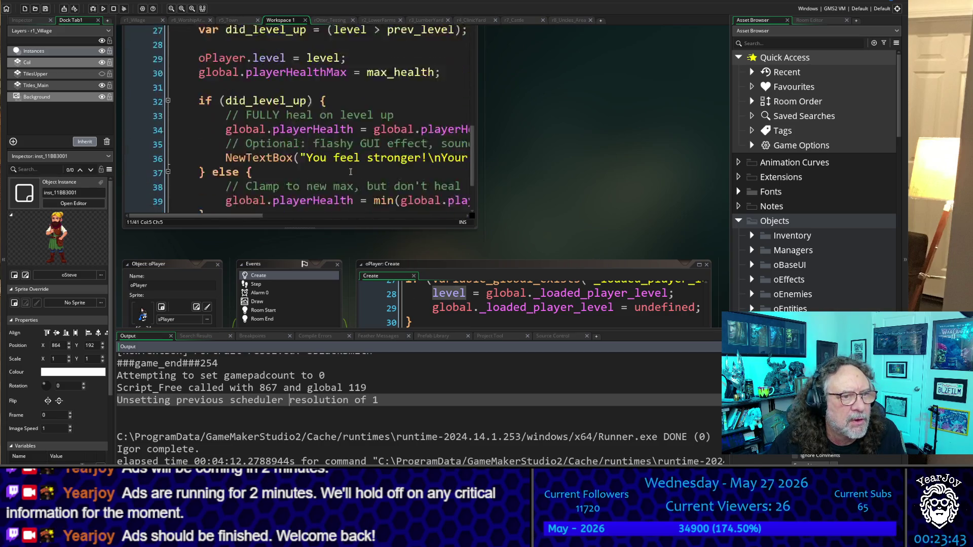
scroll(348, 170, "up", 5)
scroll(348, 170, "up", 5)
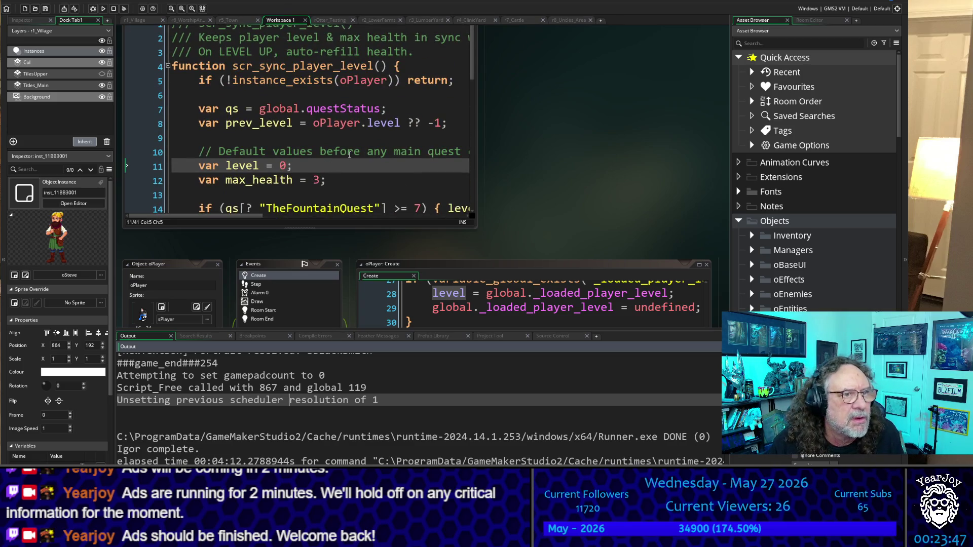
left_click(189, 20)
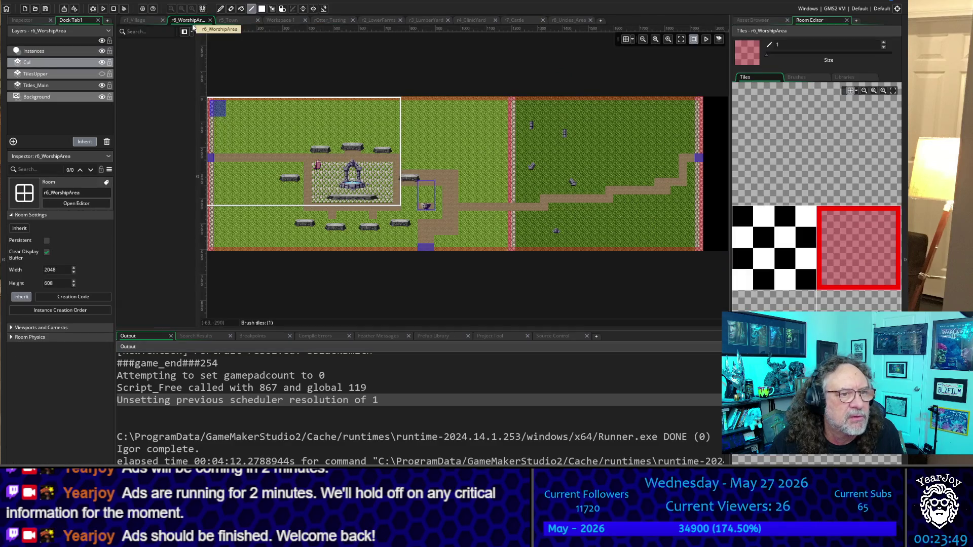
scroll(343, 140, "up", 5)
scroll(354, 202, "up", 3)
scroll(355, 202, "down", 1)
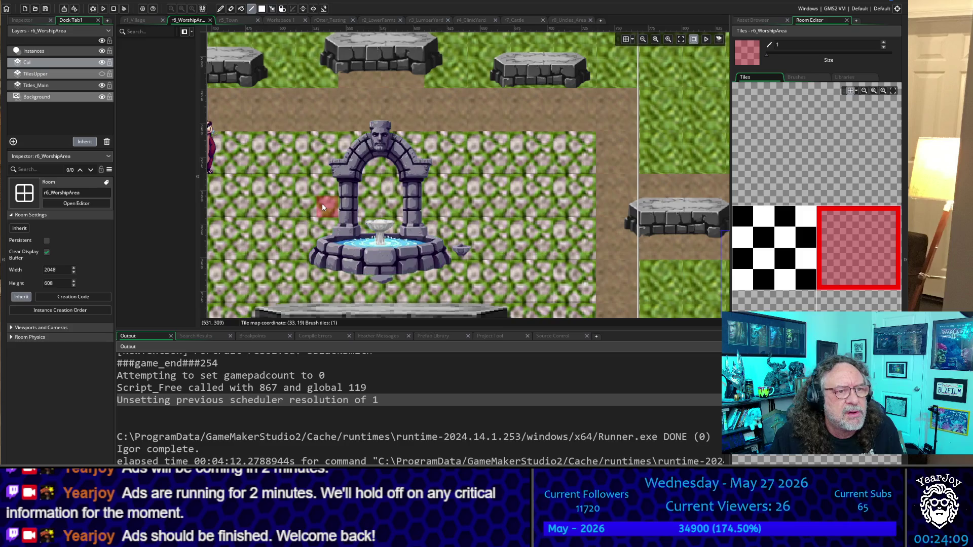
scroll(322, 202, "down", 3)
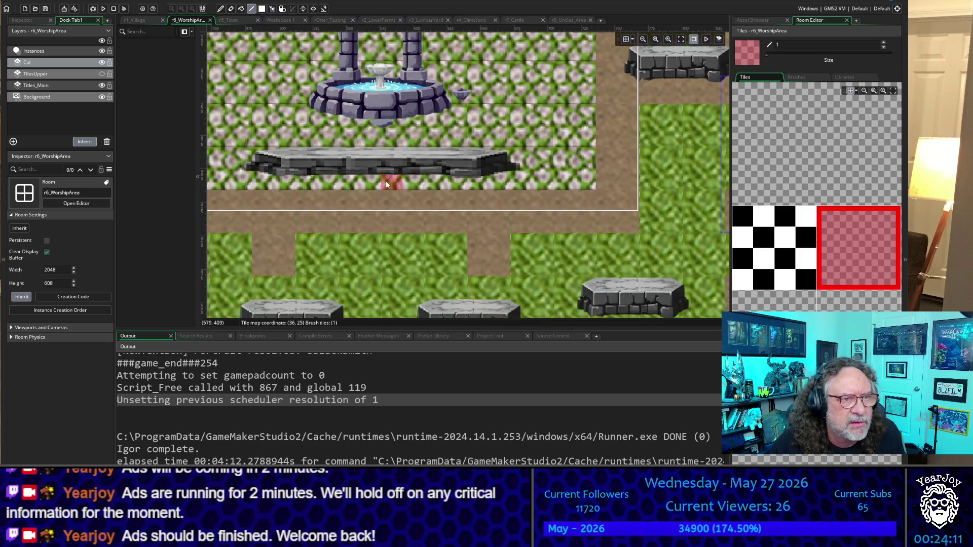
scroll(385, 180, "up", 1)
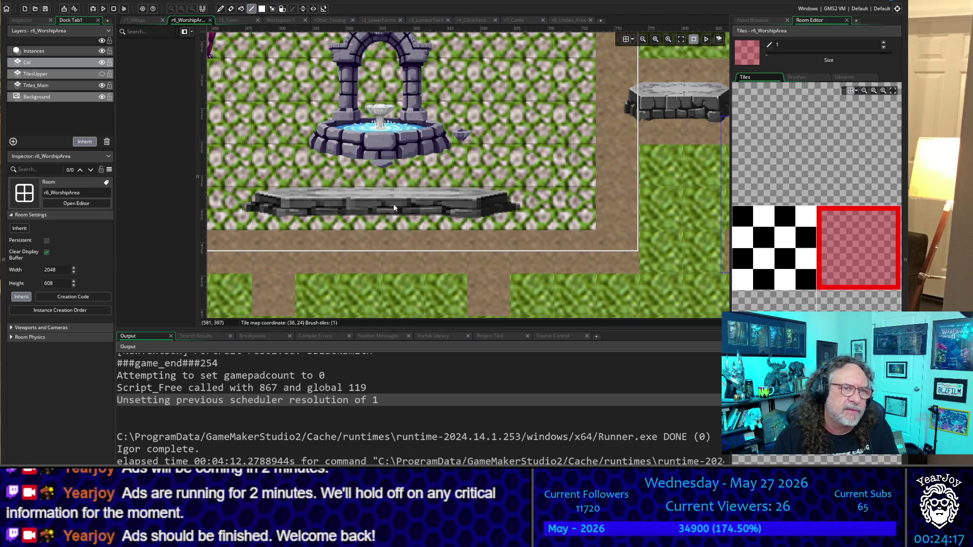
scroll(421, 168, "down", 3)
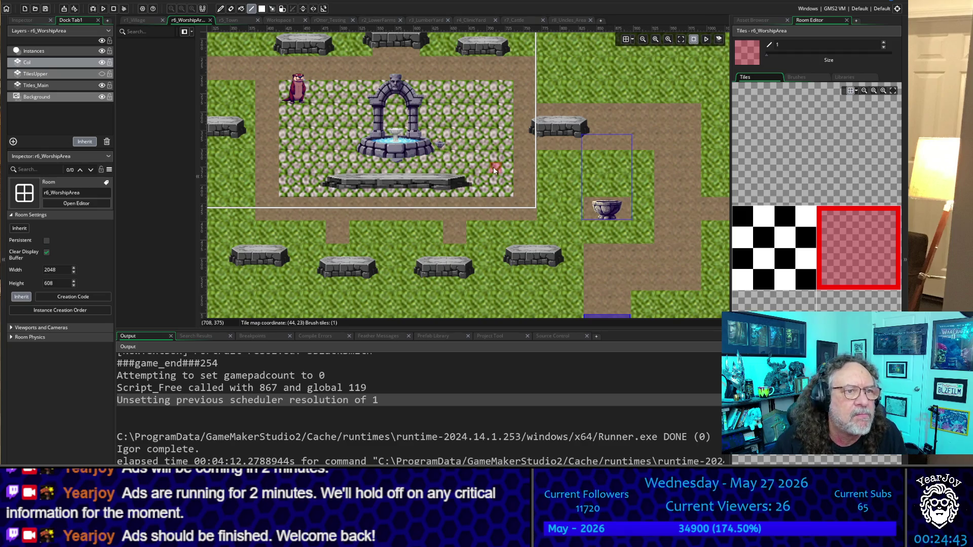
left_click(71, 51)
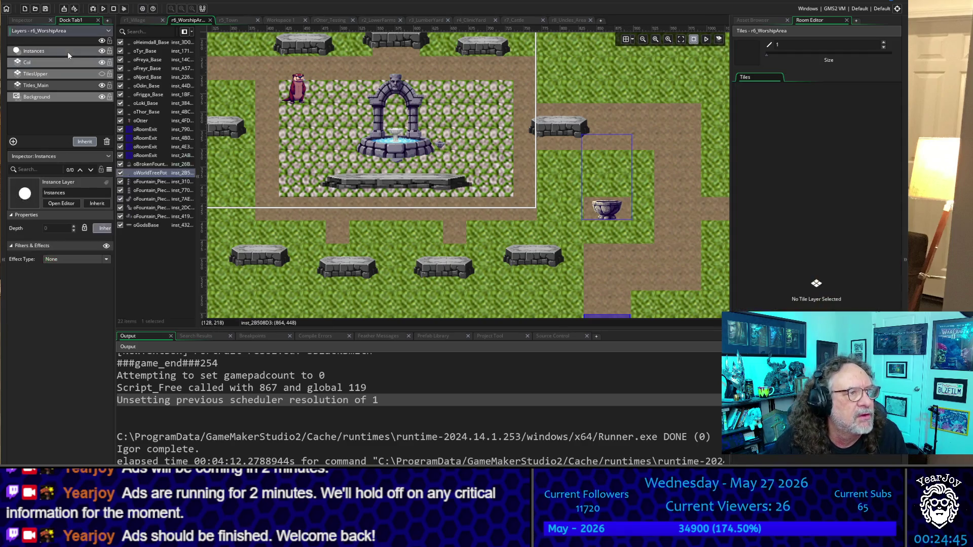
Move the broken fountain left and down and shrink it.
left_click(399, 144)
mouse_move(411, 150)
left_mouse_down()
mouse_move(337, 153)
mouse_move(345, 158)
left_mouse_up()
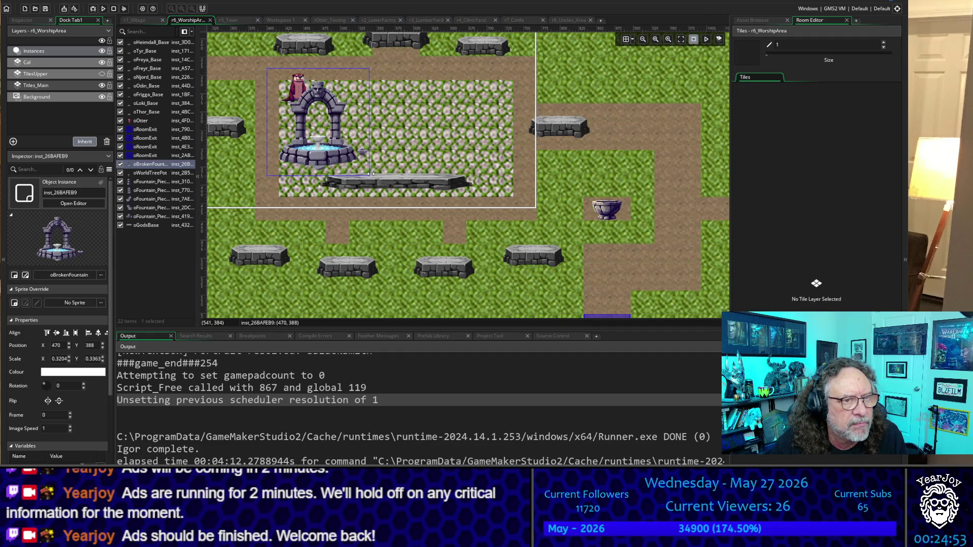
mouse_move(369, 176)
left_mouse_down()
mouse_move(334, 146)
mouse_move(308, 155)
left_mouse_up()
Narrow the stone slab to 2.125 scale, nudge the fountain right, and copy-paste it.
left_click(376, 182)
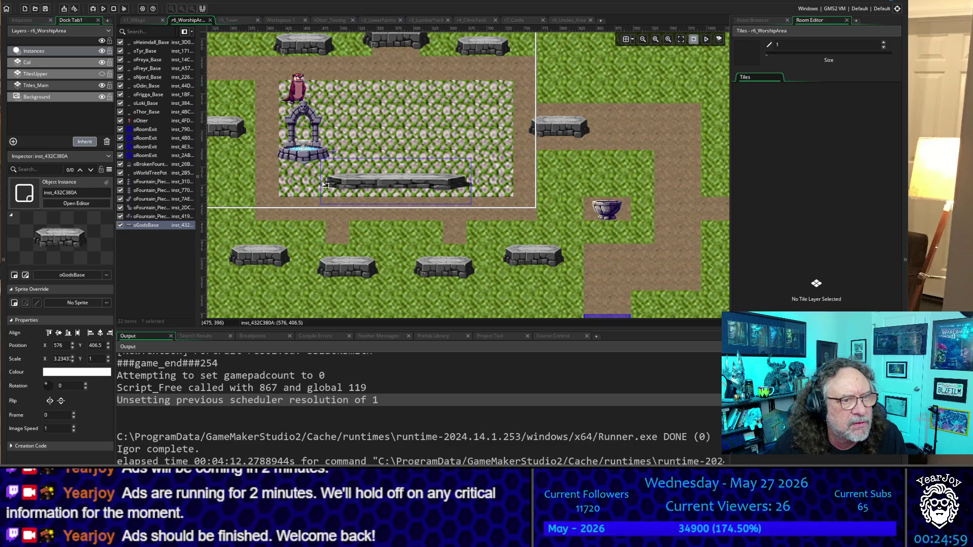
mouse_move(317, 181)
left_mouse_down()
mouse_move(402, 167)
mouse_move(387, 146)
left_mouse_up()
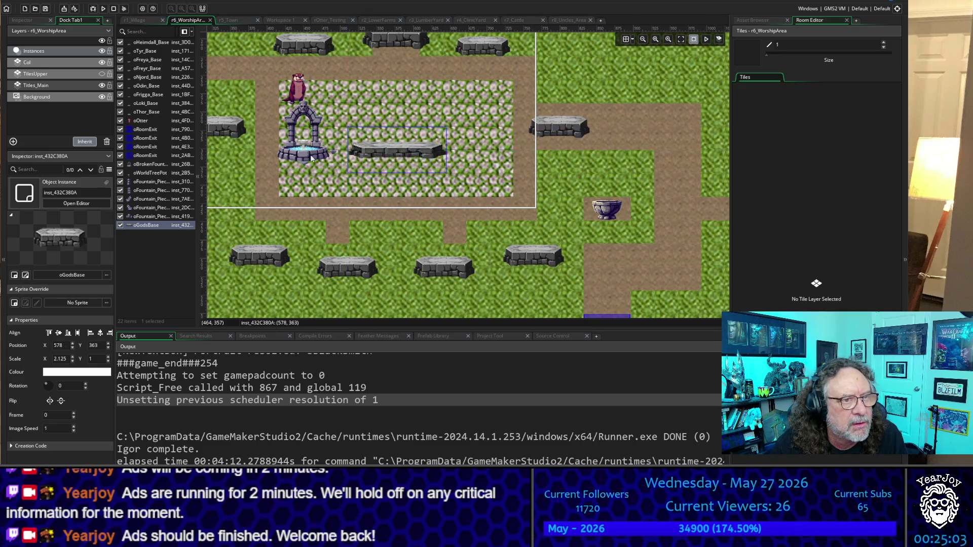
left_click_drag(306, 157, 316, 156)
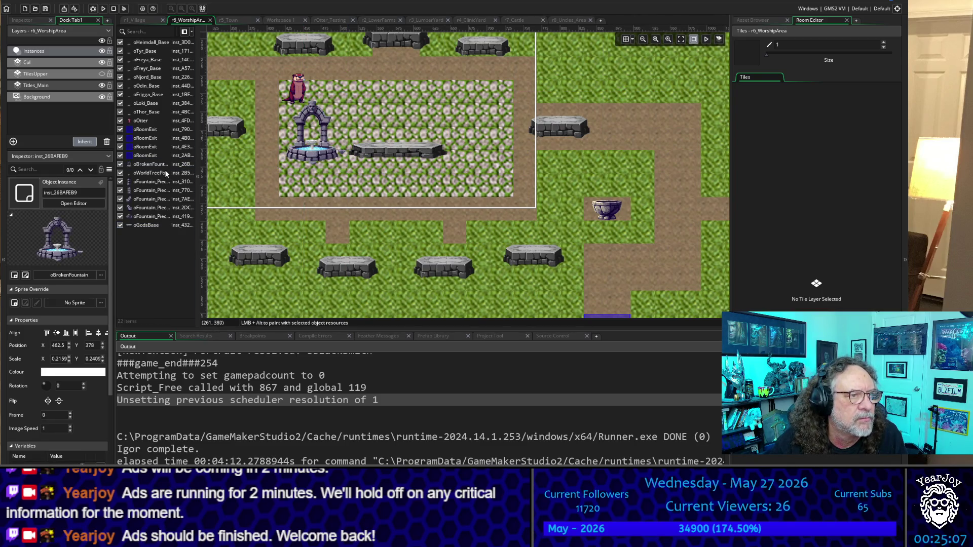
key("ctrl+c")
key("ctrl+v")
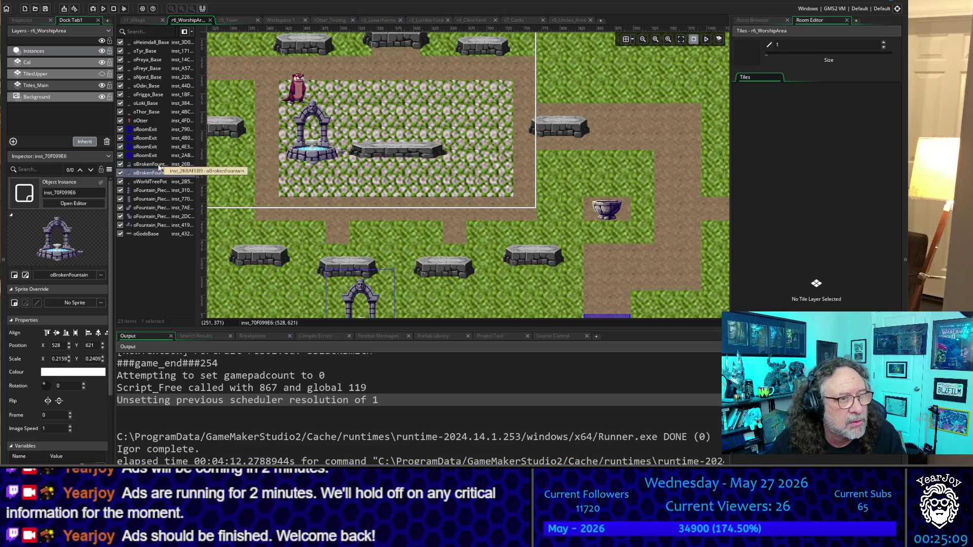
Drag the copied fountain into the plaza right of the slab, then rebuild the game with F5.
mouse_move(360, 289)
left_mouse_down()
mouse_move(434, 174)
mouse_move(490, 122)
left_mouse_up()
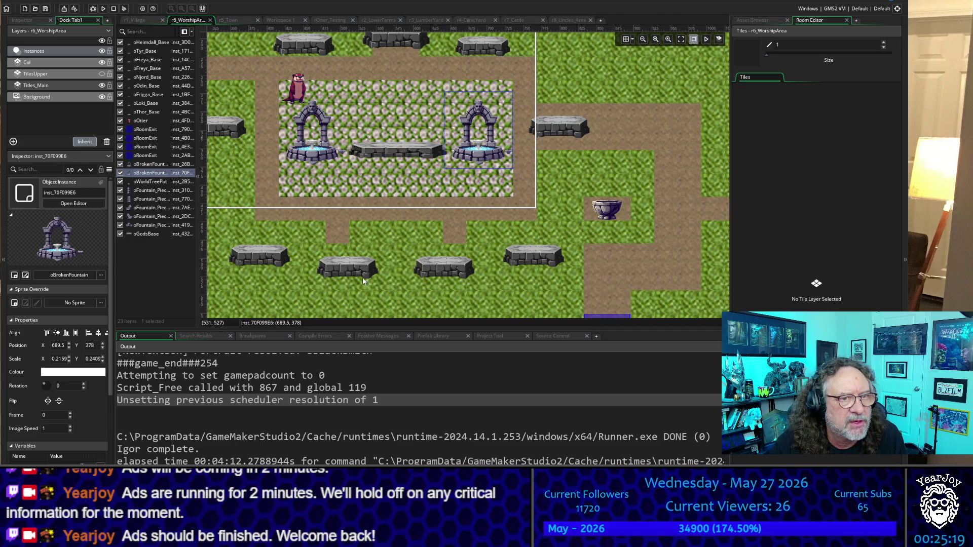
scroll(419, 217, "down", 3)
scroll(419, 217, "up", 3)
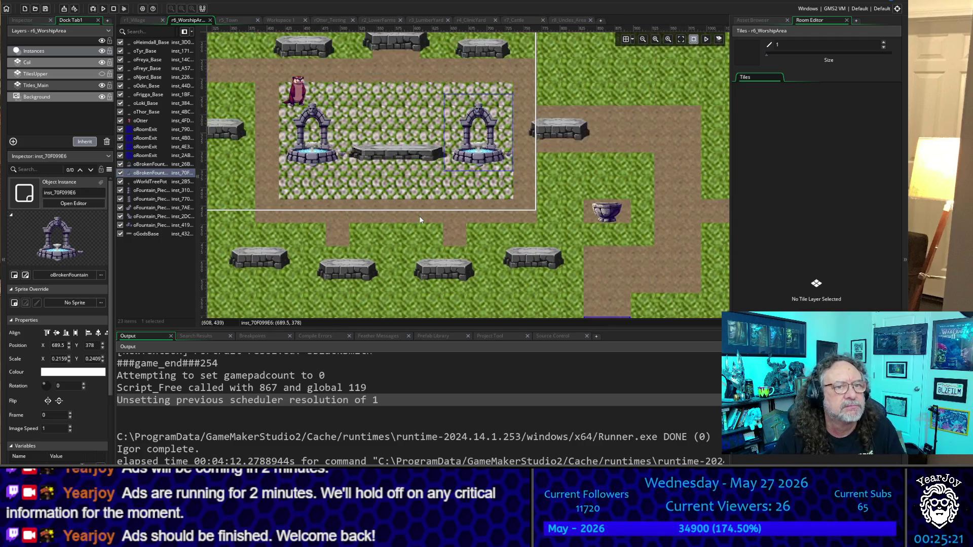
left_click(339, 194)
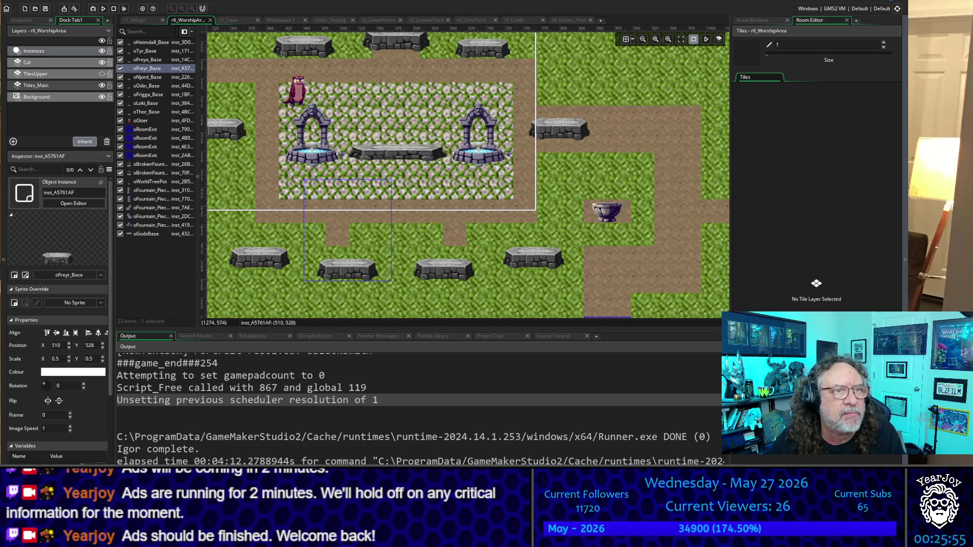
key("F5")
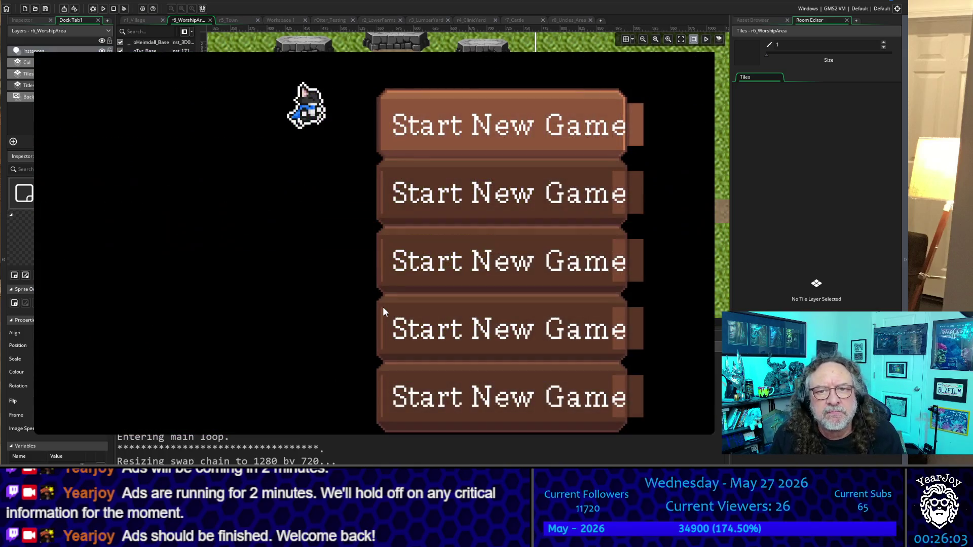
Start a new game, get through the otter's dialog in the two-fountain area, then quit.
left_click(382, 308)
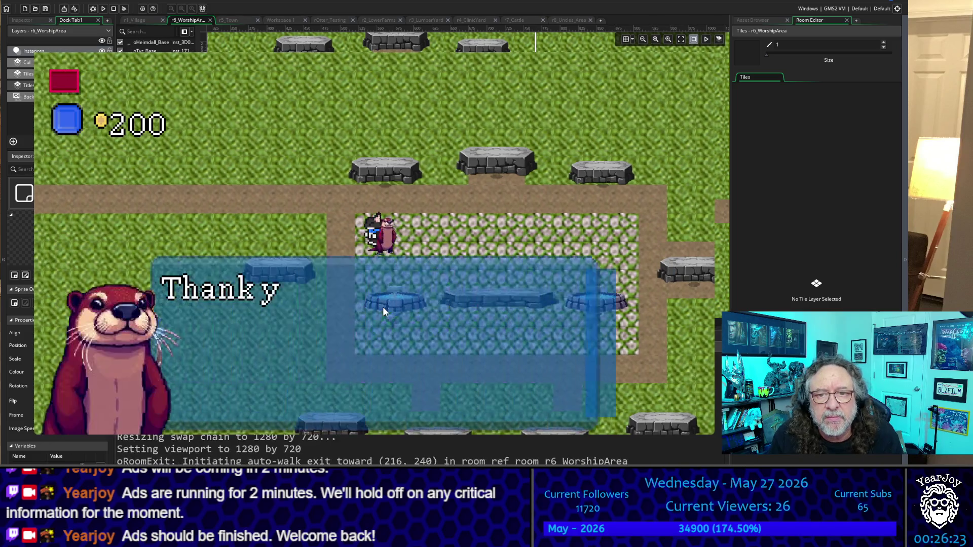
key("space")
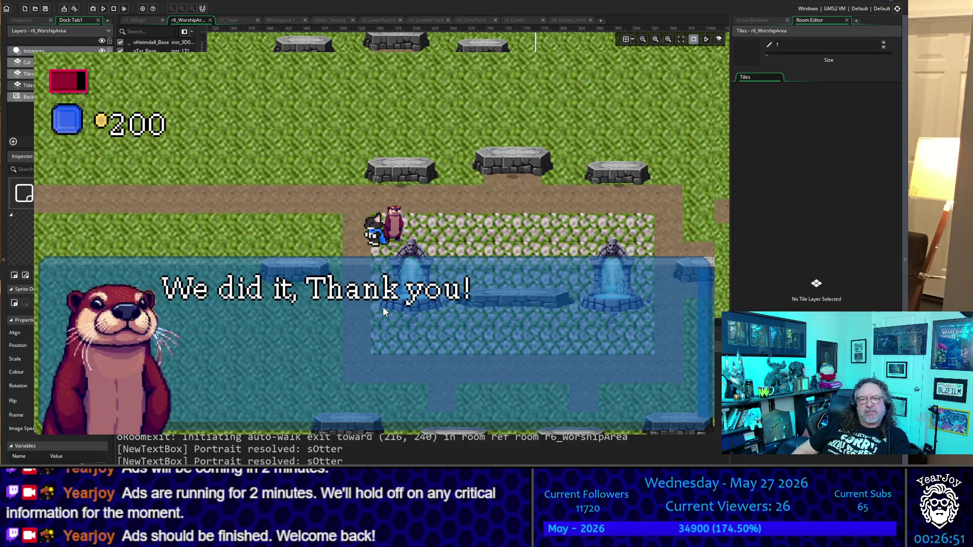
key("space")
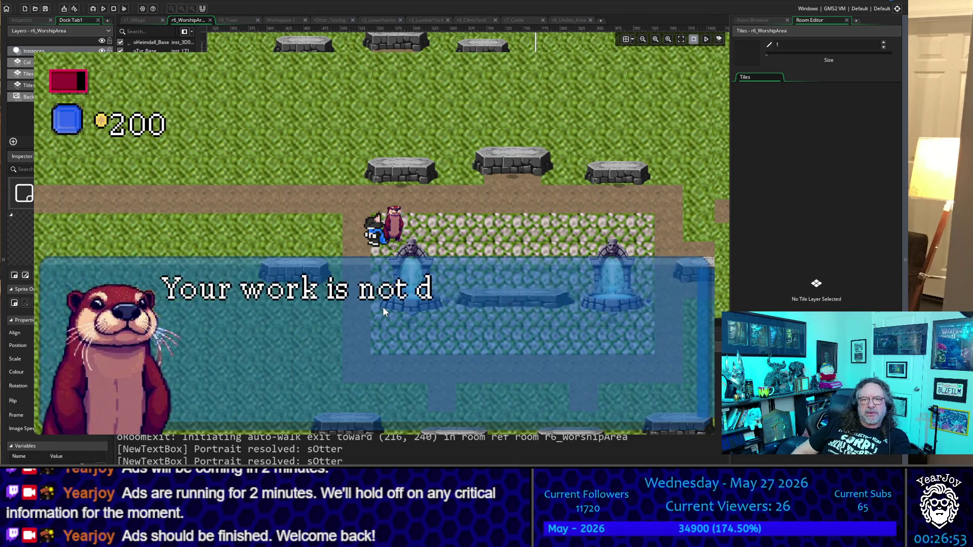
key("space")
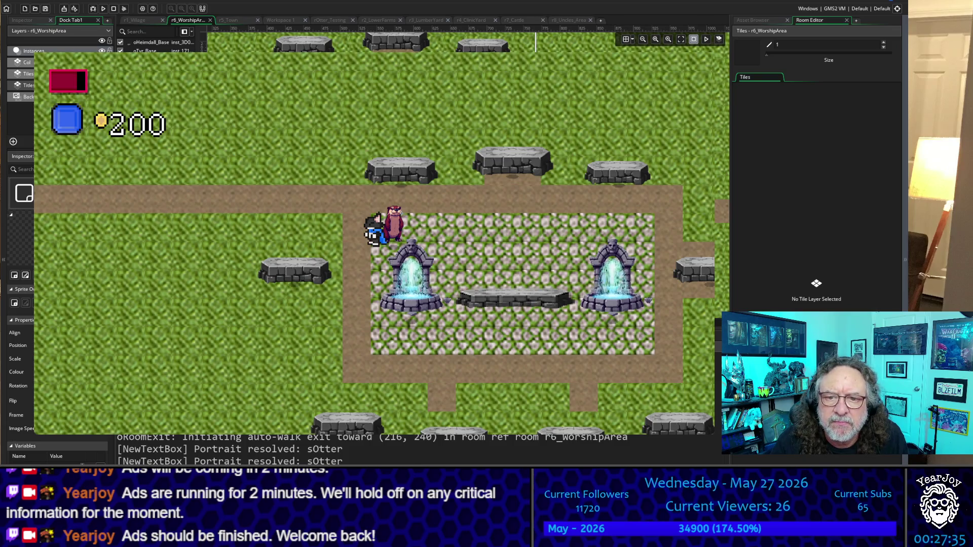
key("Escape")
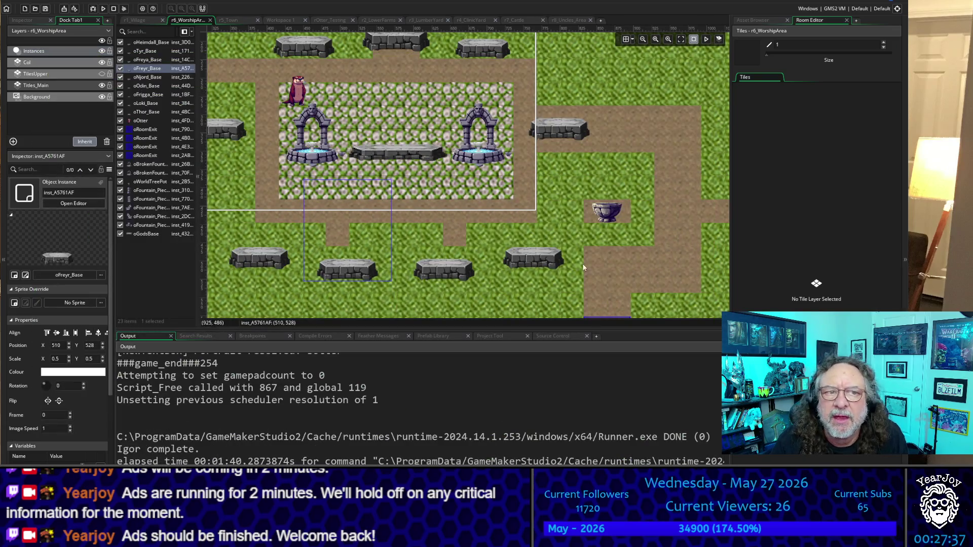
Widen oGodsBase to 3.4296 by 0.75 between the fountains and order it before them.
left_click(401, 162)
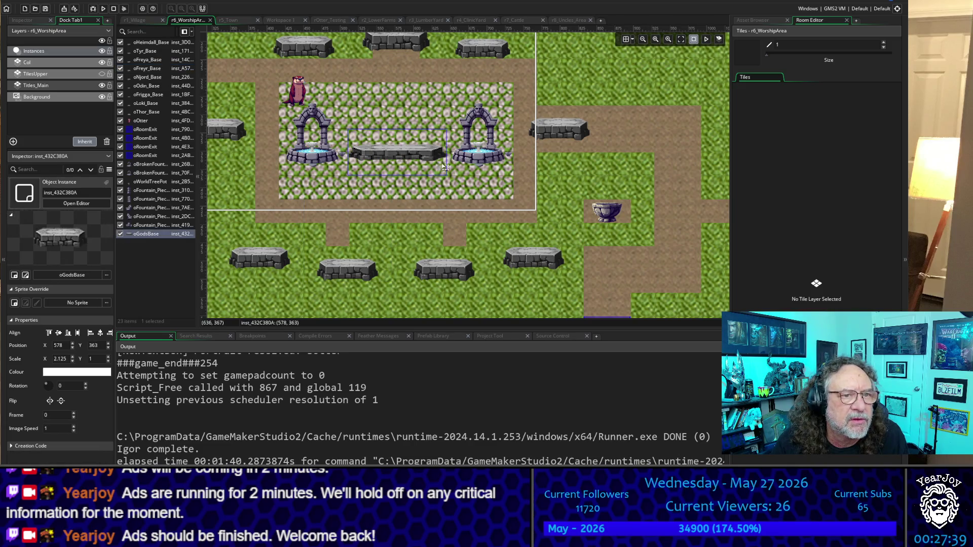
left_click_drag(447, 163, 478, 163)
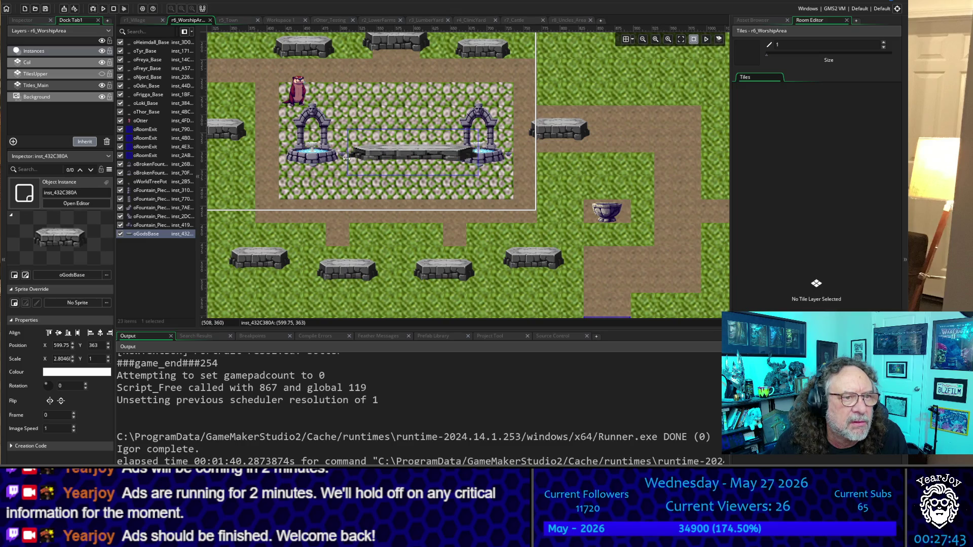
left_click_drag(346, 158, 315, 162)
left_click_drag(405, 128, 406, 144)
left_click_drag(156, 235, 164, 165)
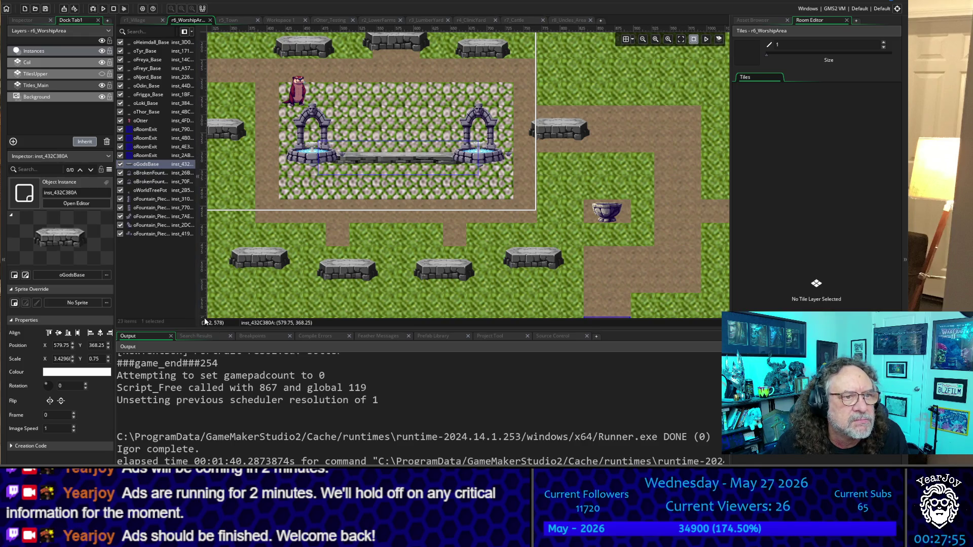
left_click_drag(412, 163, 411, 161)
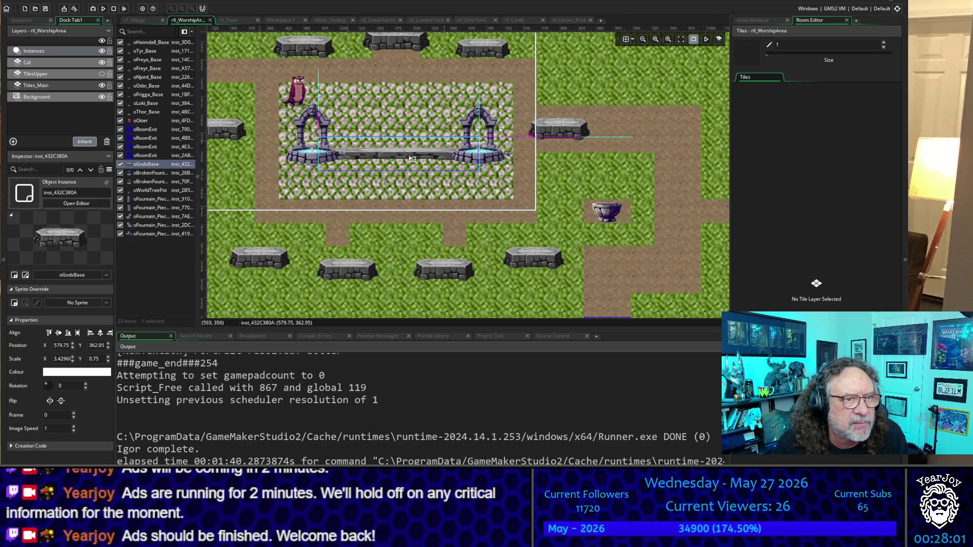
left_click(287, 296)
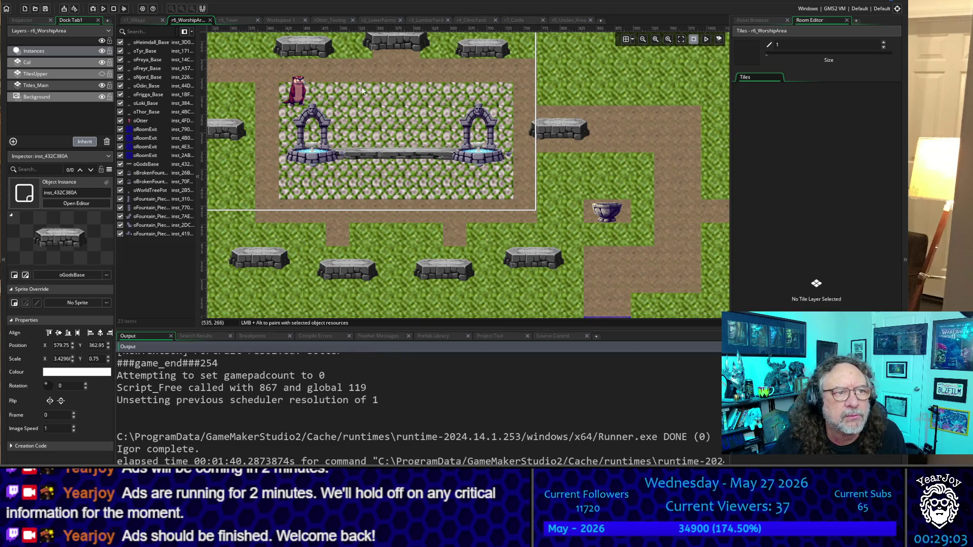
Drag-resize both broken fountains, raising the right one slightly.
scroll(245, 86, "up", 3)
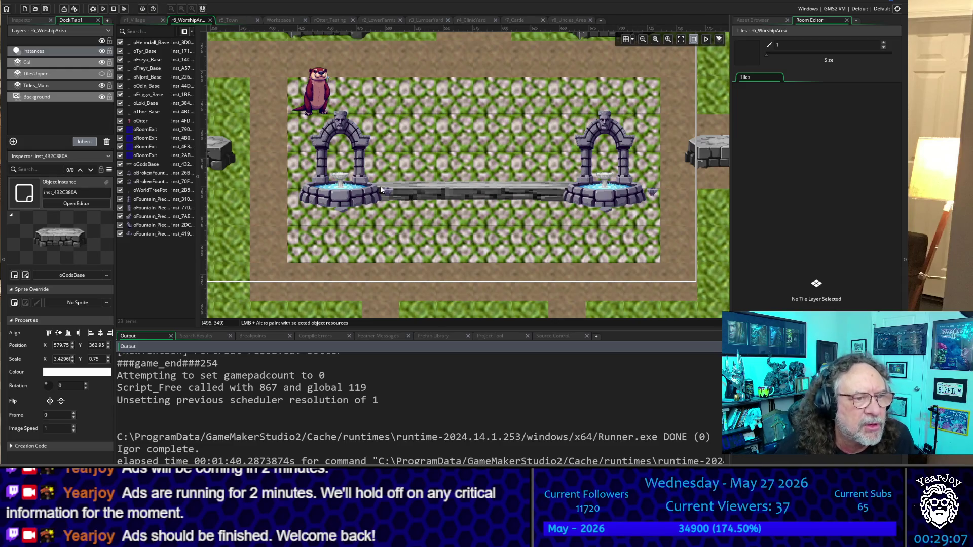
left_click(355, 192)
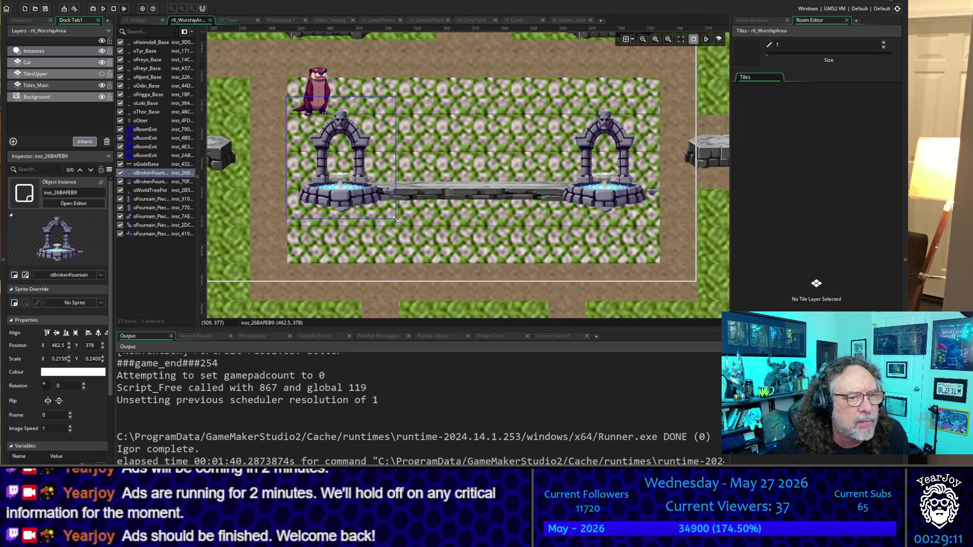
mouse_move(395, 219)
left_mouse_down()
mouse_move(428, 246)
mouse_move(372, 191)
left_mouse_up()
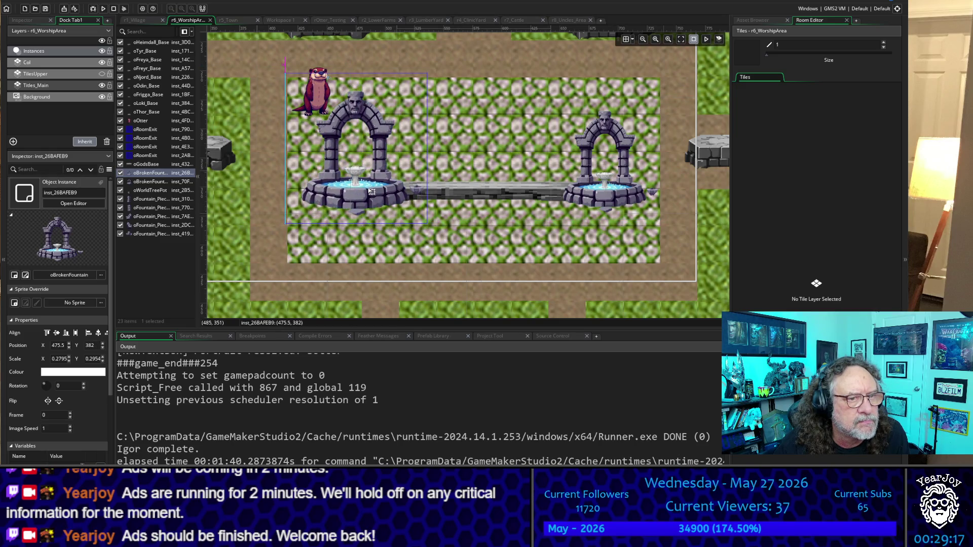
left_click(624, 201)
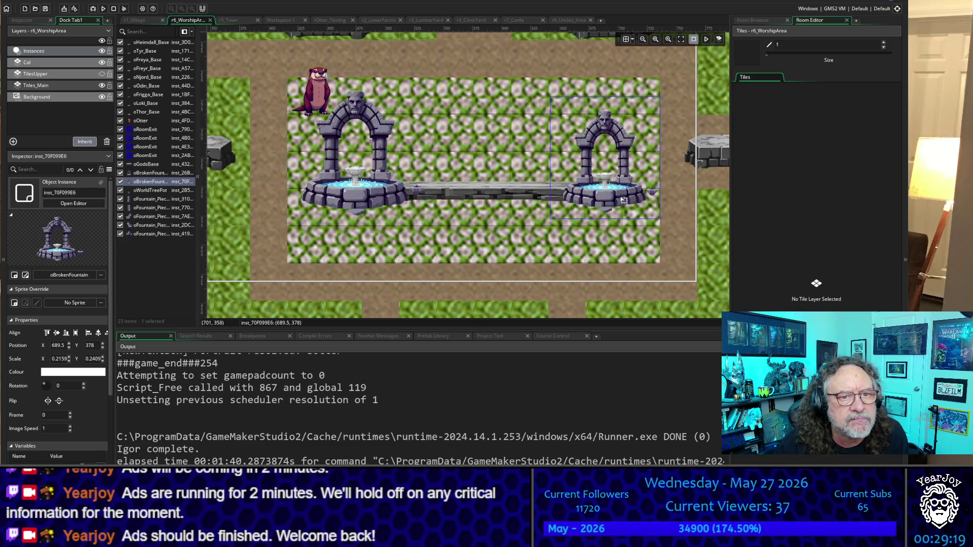
left_click_drag(548, 220, 524, 238)
left_click_drag(599, 205, 603, 192)
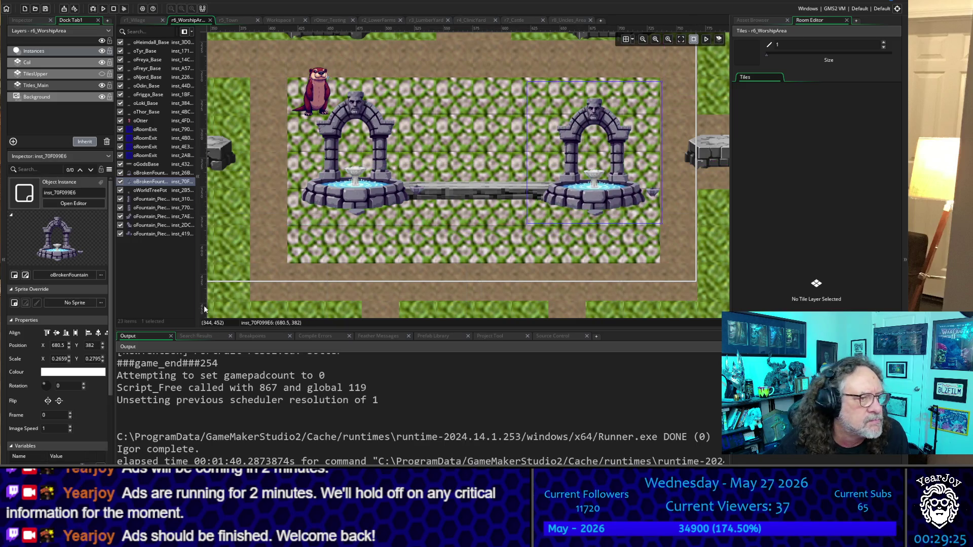
Confirm the left fountain's scale and set the right fountain's Scale X and Y to 0.2795.
scroll(212, 249, "down", 2)
left_click(345, 148)
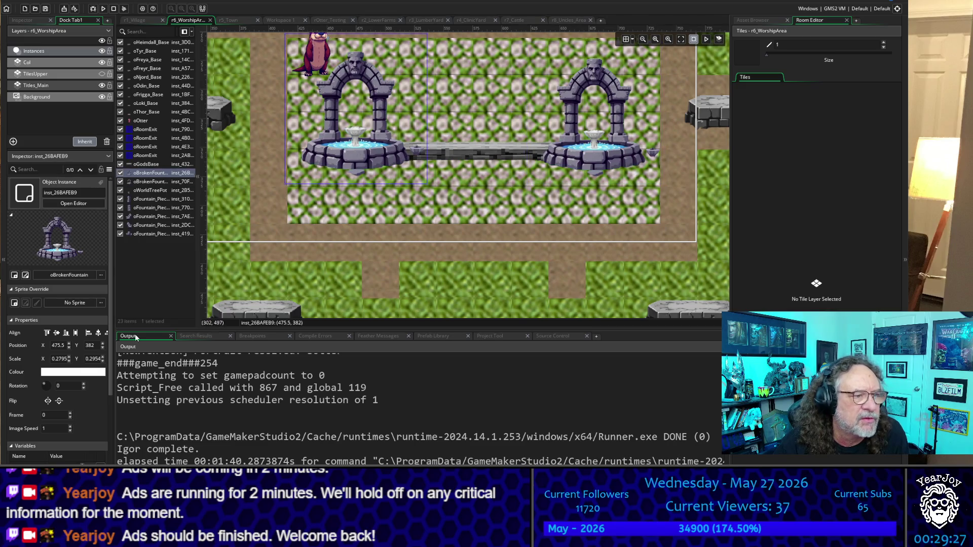
left_click(60, 360)
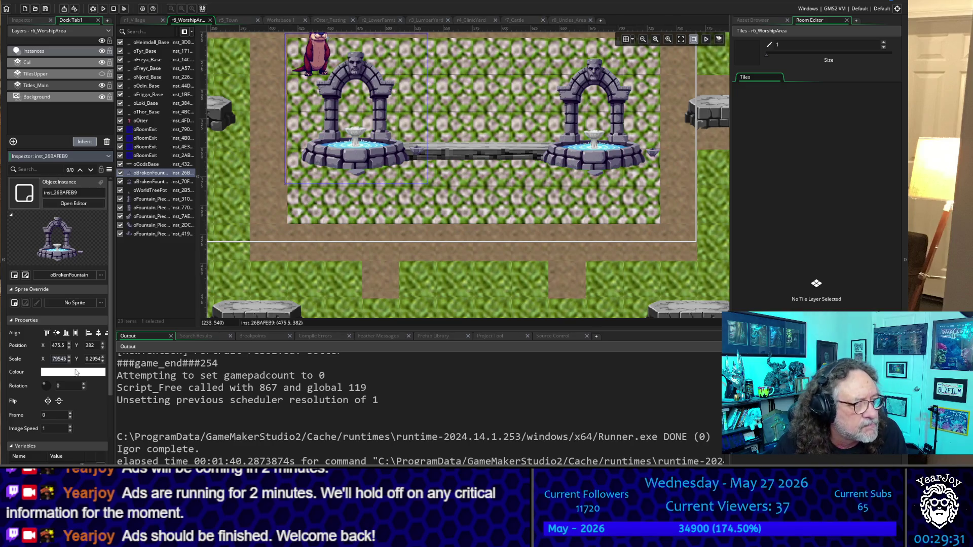
left_click(90, 359)
key("Return")
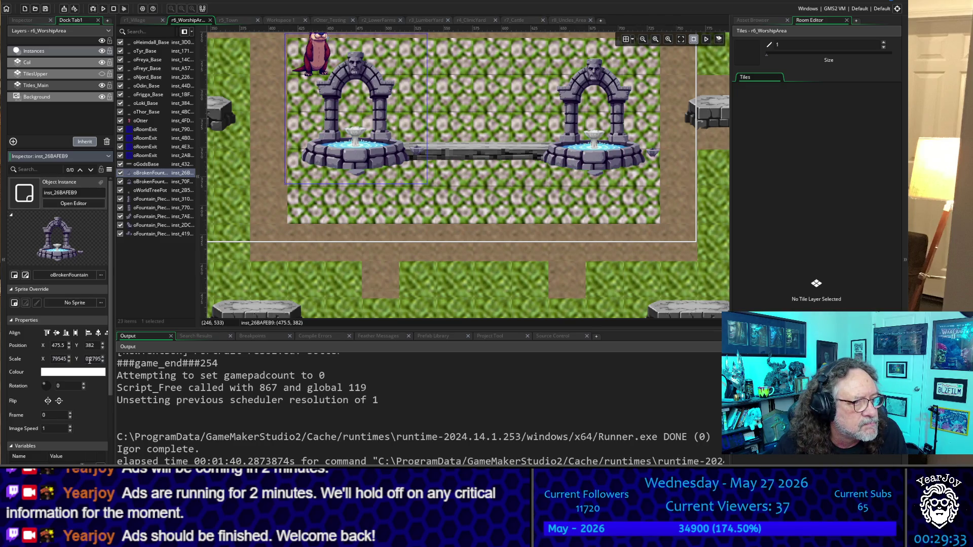
left_click(575, 155)
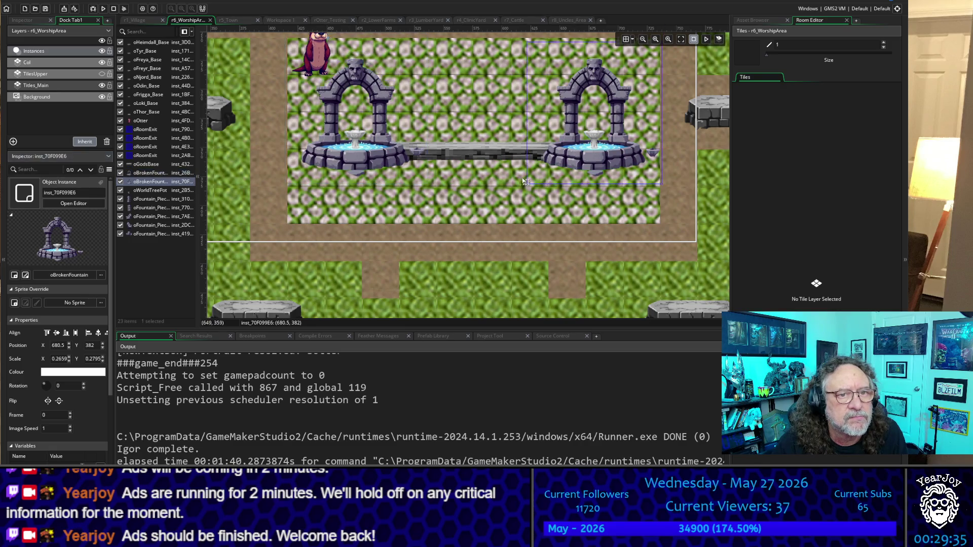
double_click(58, 359)
type("0.2795")
key("Return")
double_click(93, 360)
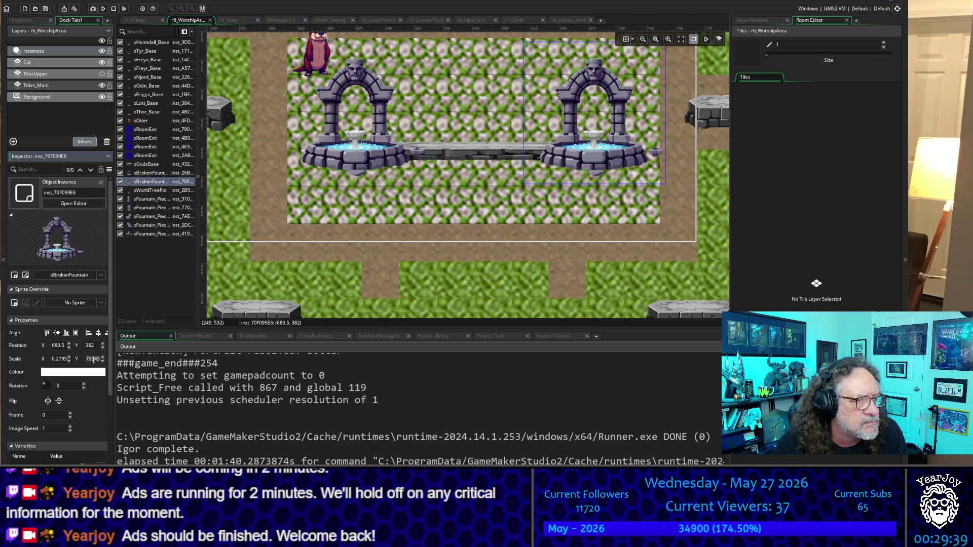
key("Return")
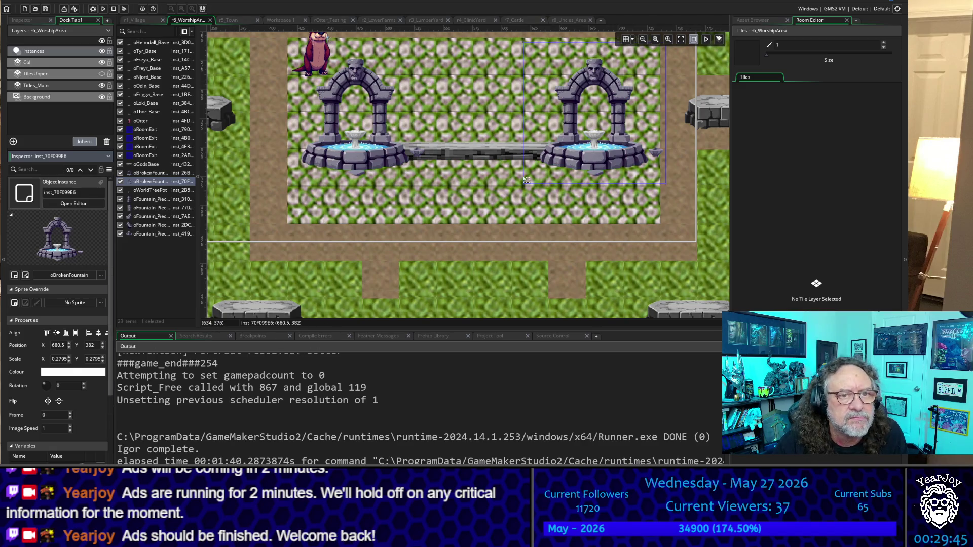
Compare the two fountains' sizes and nudge the stone bridge up slightly.
left_click(342, 166)
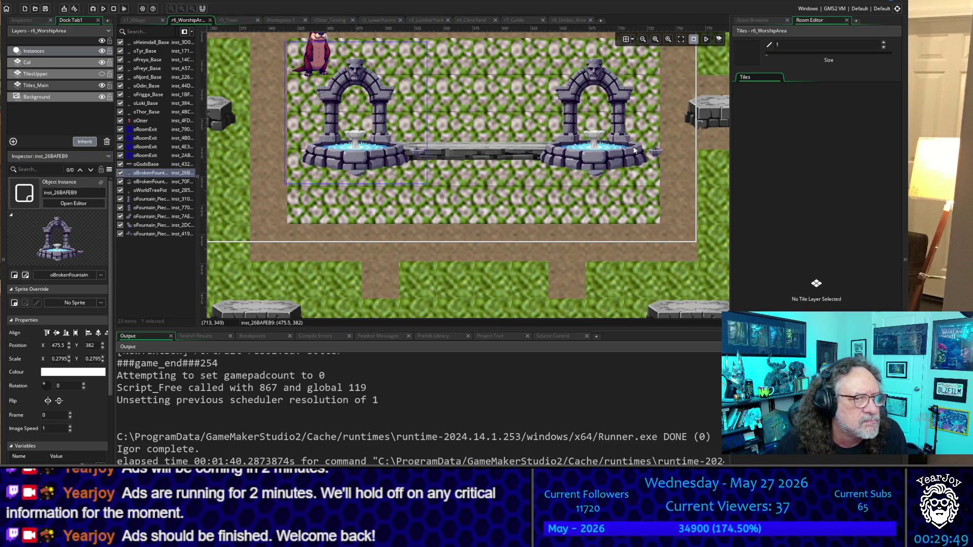
left_click(603, 155)
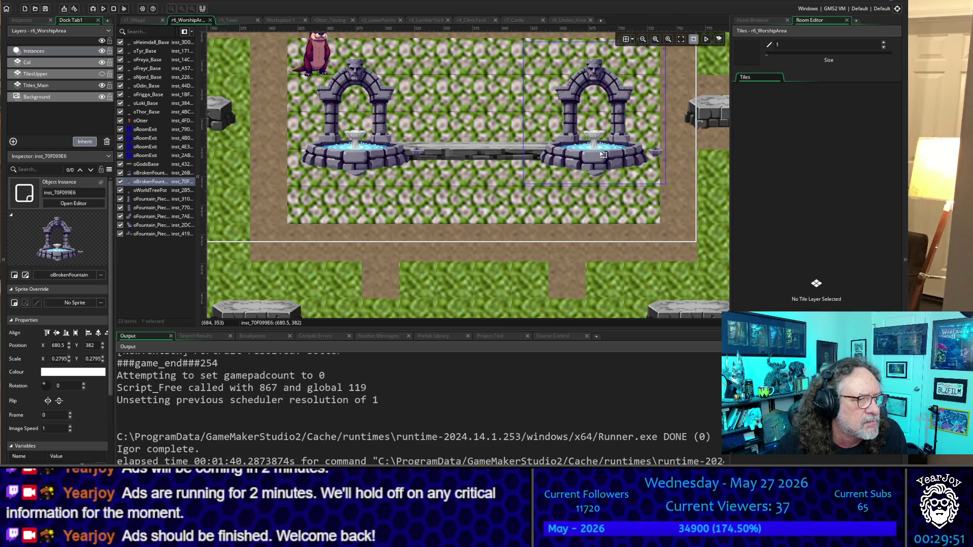
left_click(357, 158)
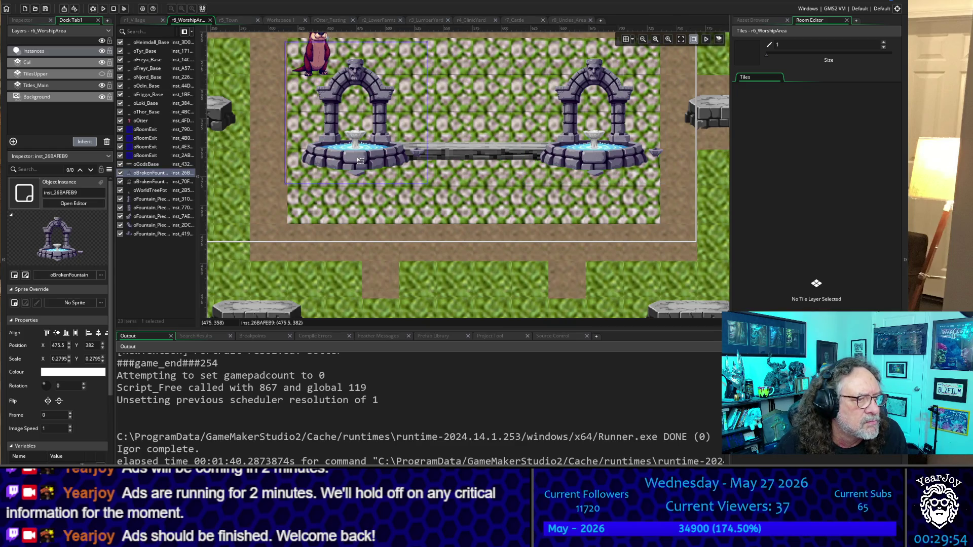
left_click(590, 154)
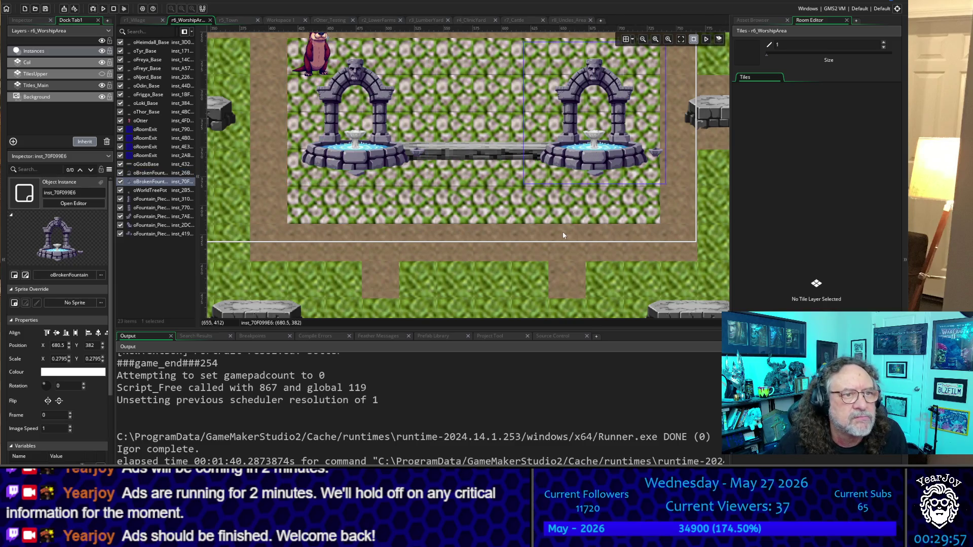
scroll(546, 168, "down", 5)
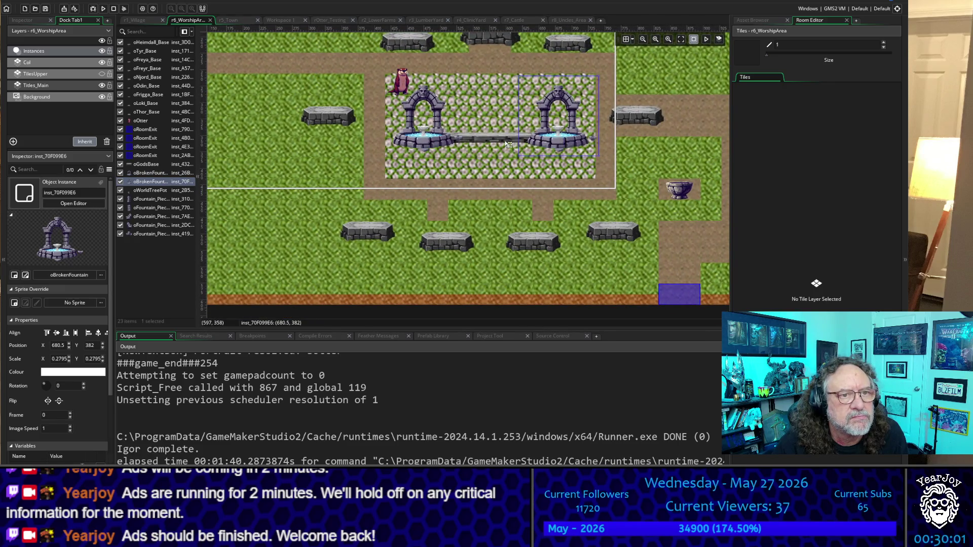
left_click(507, 143)
left_click_drag(508, 143, 506, 142)
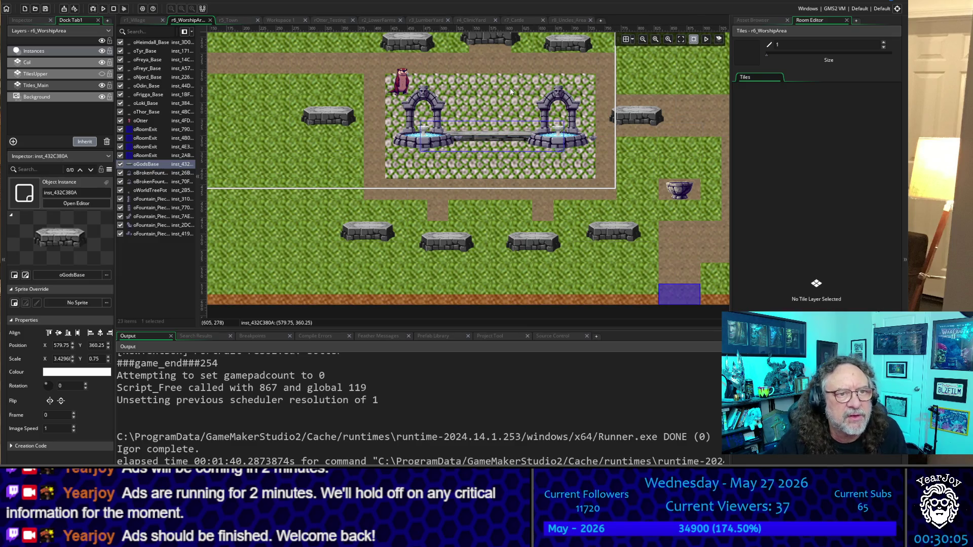
scroll(476, 117, "up", 3)
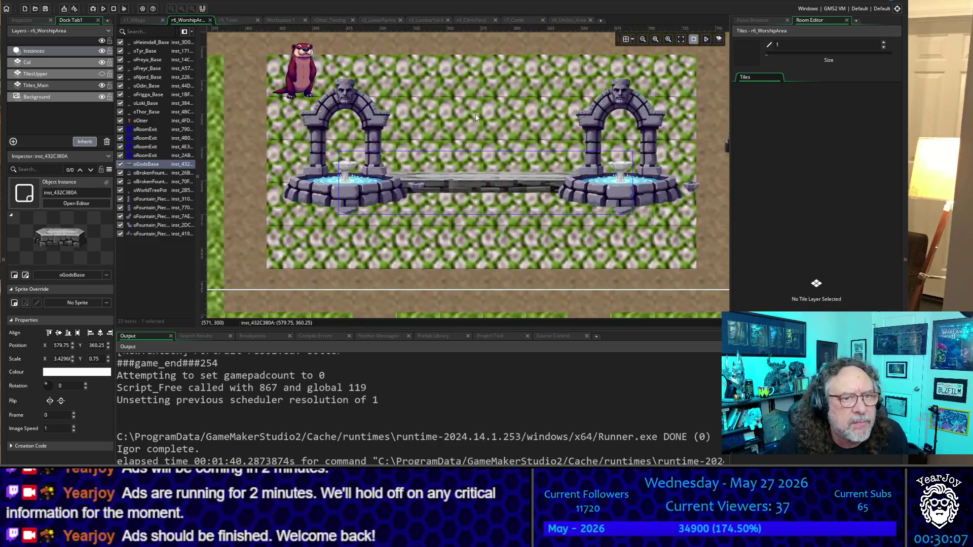
Enlarge the left fountain and set its vertical scale to 0.325.
left_click(342, 198)
left_click_drag(429, 224, 453, 249)
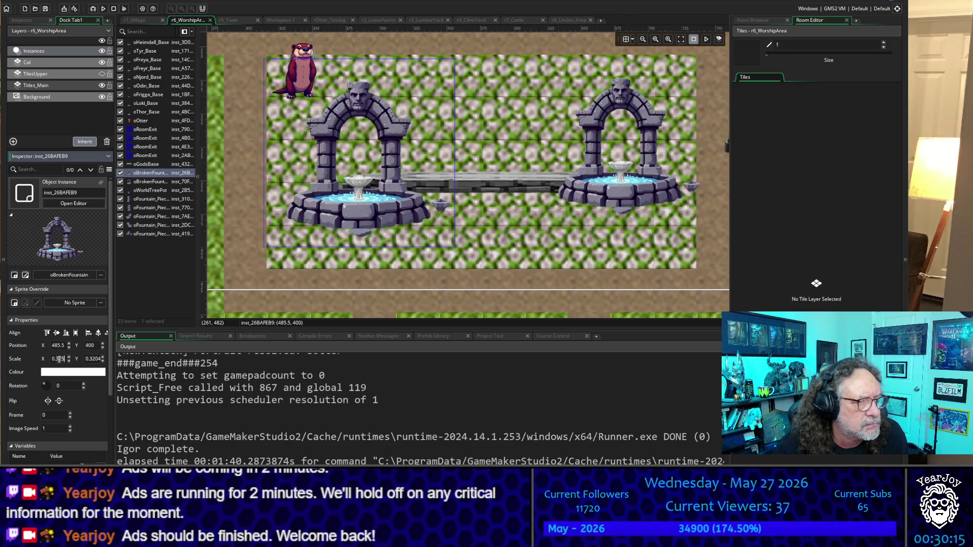
double_click(91, 359)
type("0.3250.325")
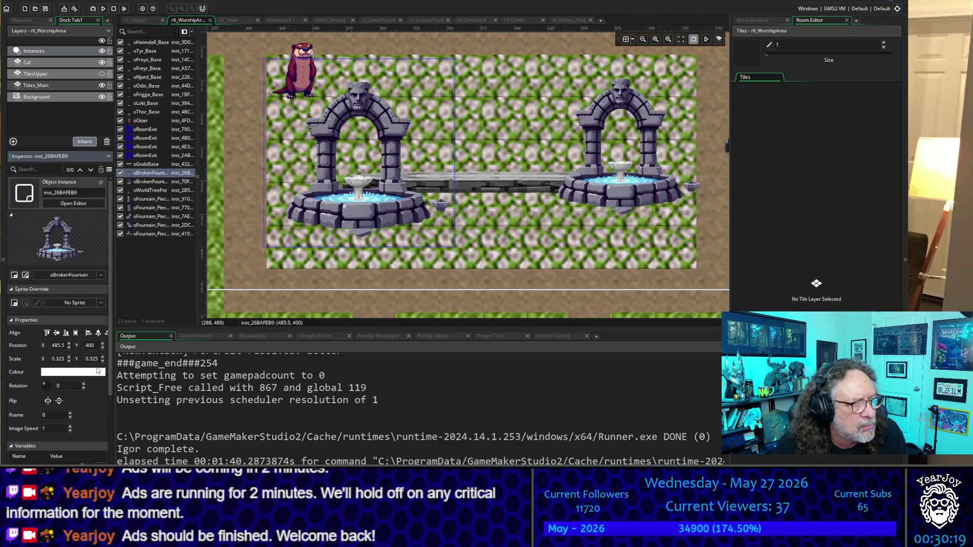
key("Return")
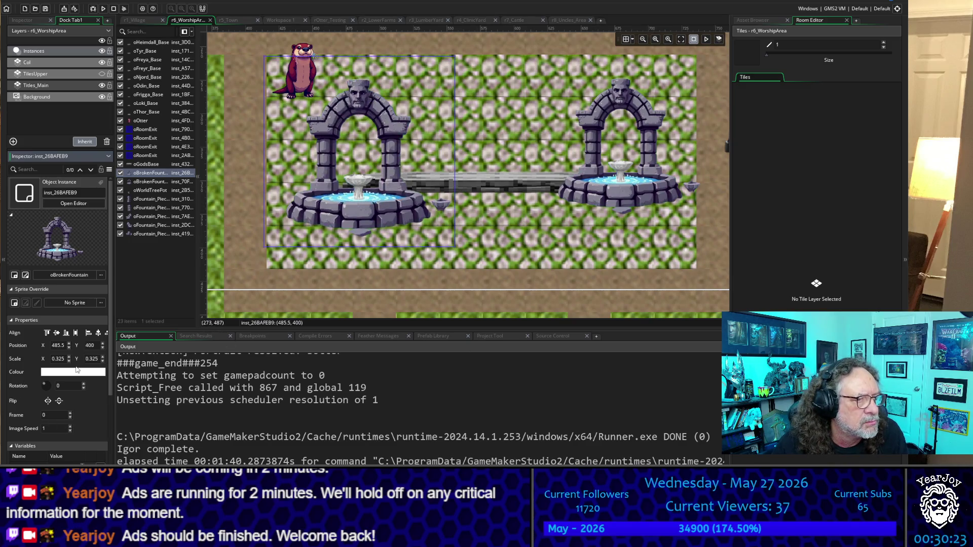
Scale the right fountain to 0.325 in X and Y and move it to 667.5, 400.
left_click(641, 190)
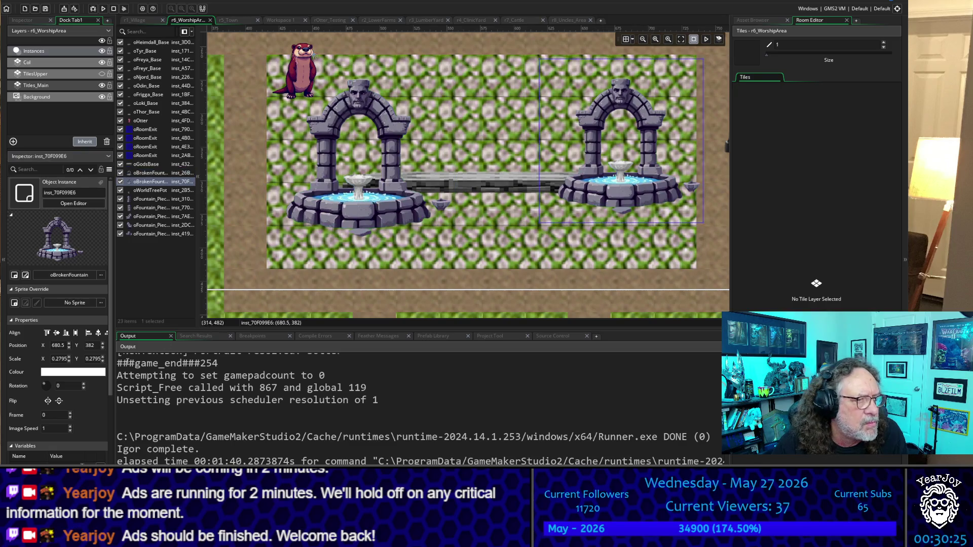
double_click(57, 359)
type("0.325")
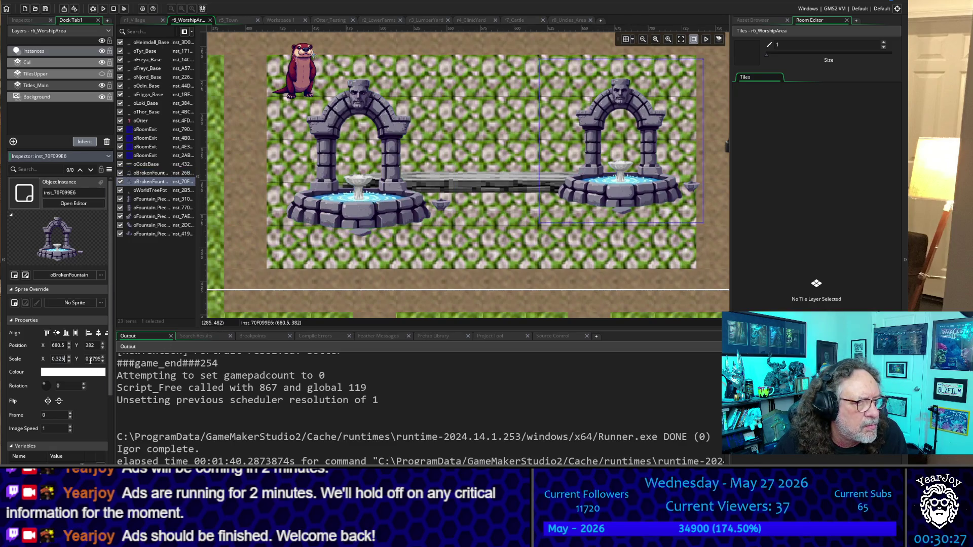
double_click(90, 358)
type("0.325")
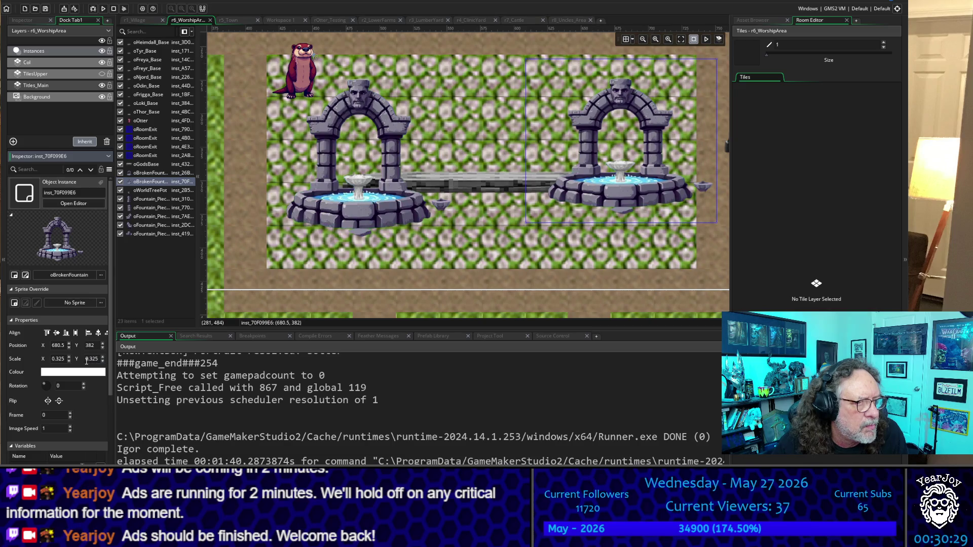
key("Return")
left_click_drag(676, 191, 653, 210)
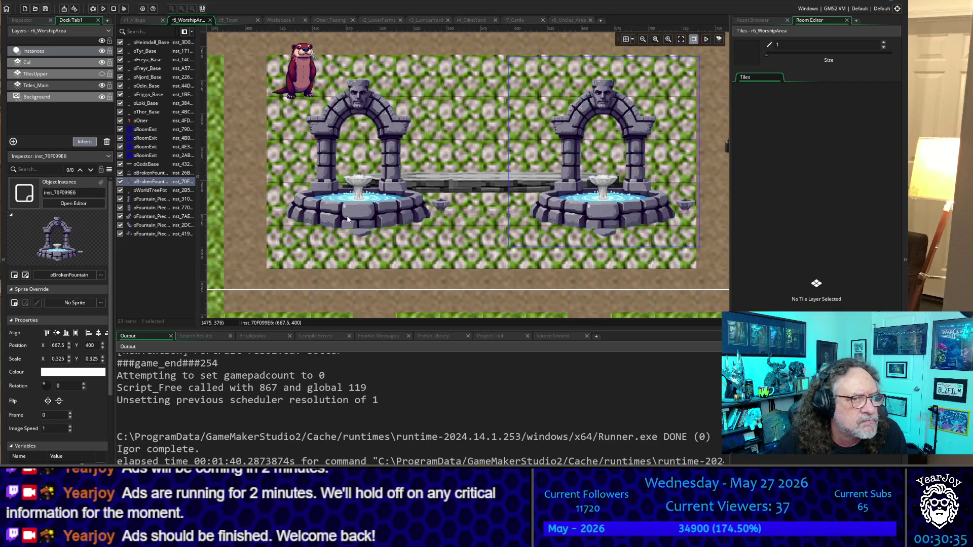
left_click(454, 205)
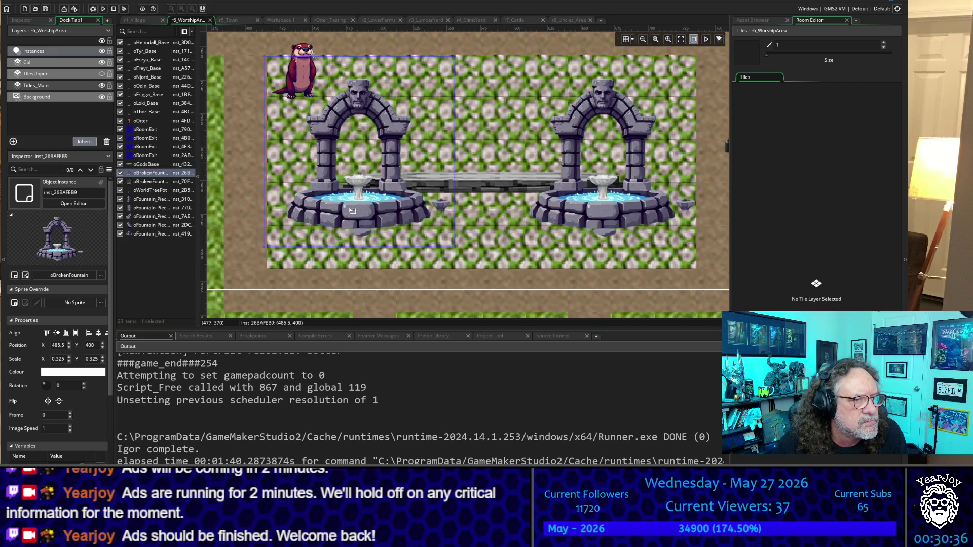
left_click(495, 188)
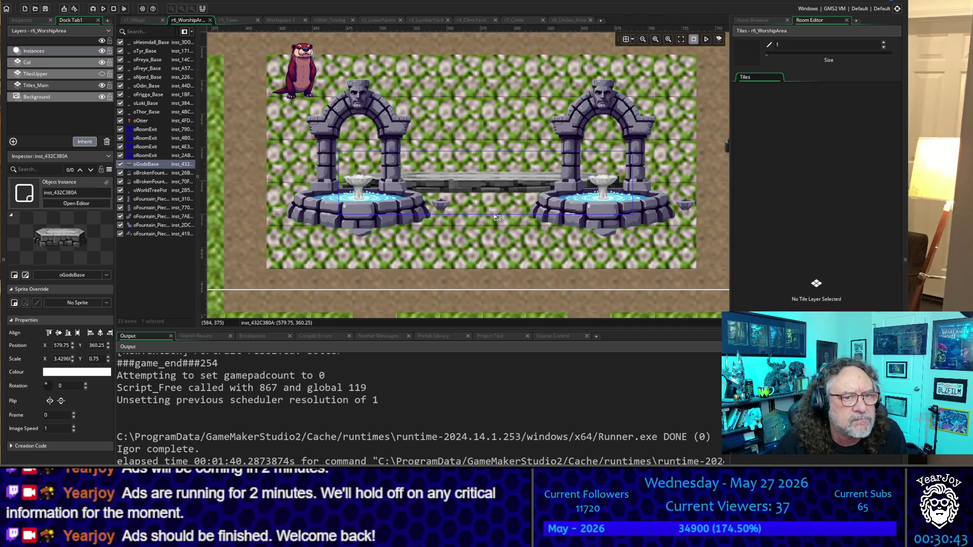
Resize the oGodsBase bridge to 1.9296 by 1.0468 at 576, 380, then zoom out.
mouse_move(490, 217)
left_mouse_down()
mouse_move(491, 240)
mouse_move(495, 215)
left_mouse_up()
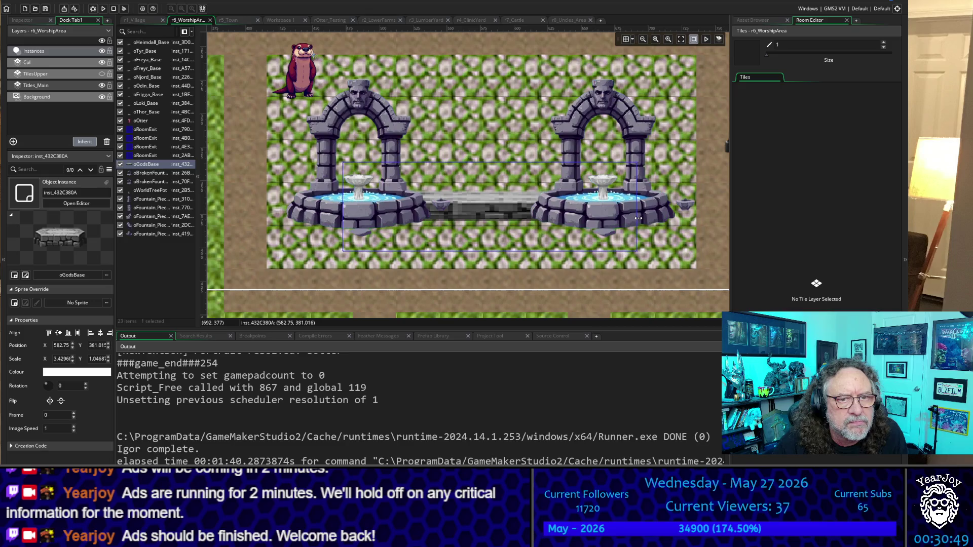
mouse_move(638, 218)
left_mouse_down()
mouse_move(502, 212)
mouse_move(563, 210)
left_mouse_up()
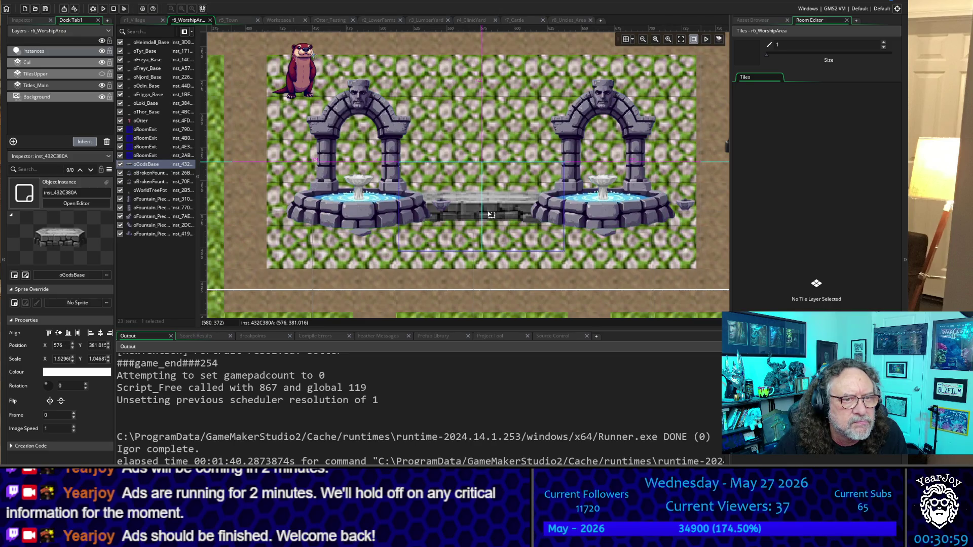
key("Up")
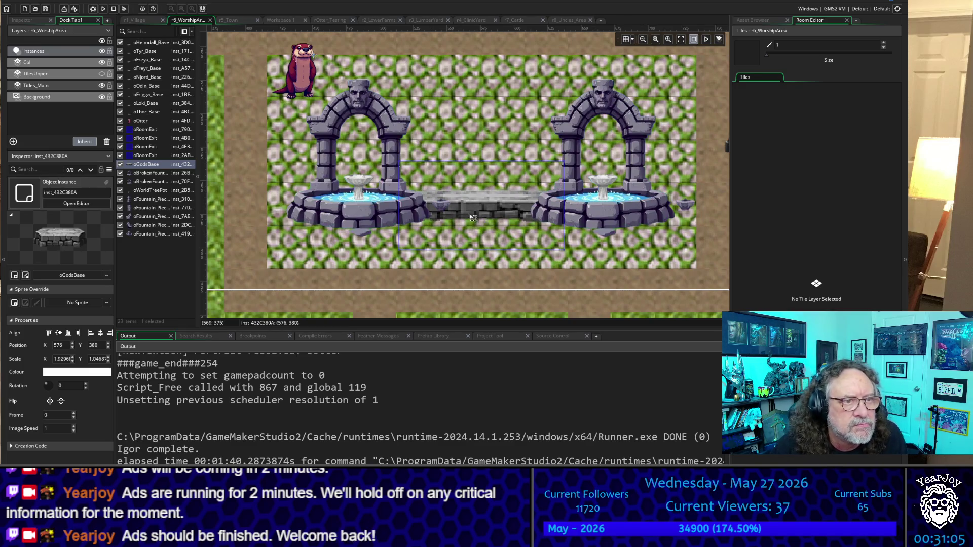
scroll(465, 194, "down", 3)
scroll(465, 194, "down", 2)
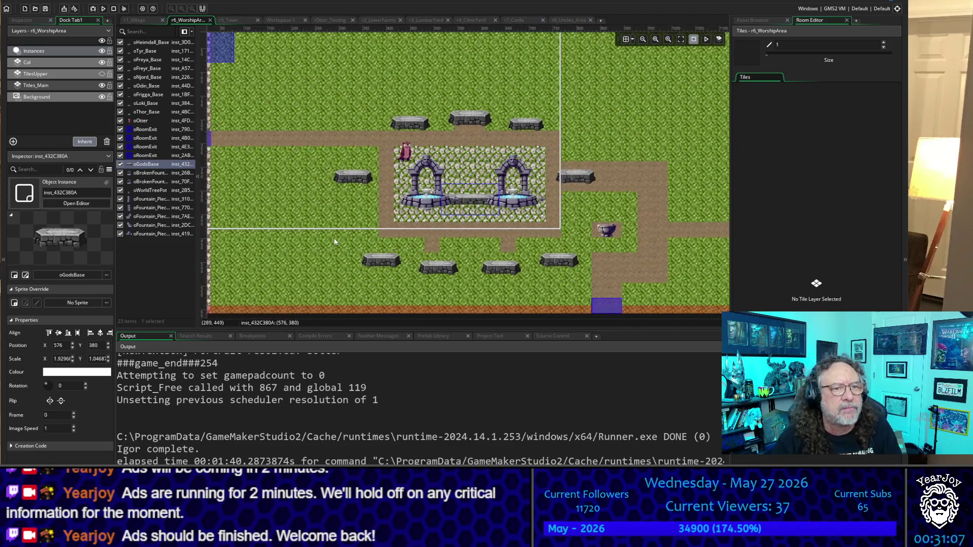
left_click(310, 235)
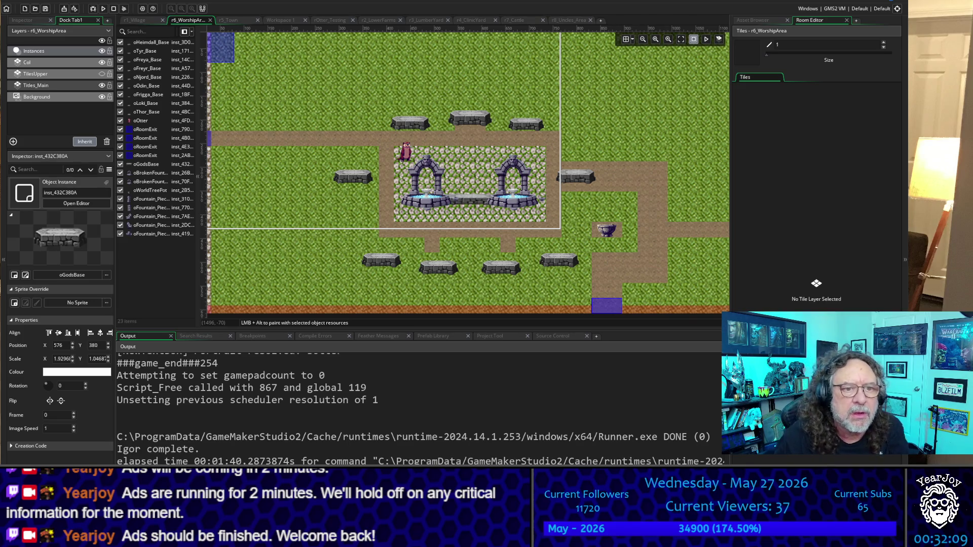
Move oWorldTreePot onto the bridge and nudge oNjord_Base up to 771, 491.5.
mouse_move(608, 234)
left_mouse_down()
mouse_move(554, 188)
mouse_move(468, 192)
left_mouse_up()
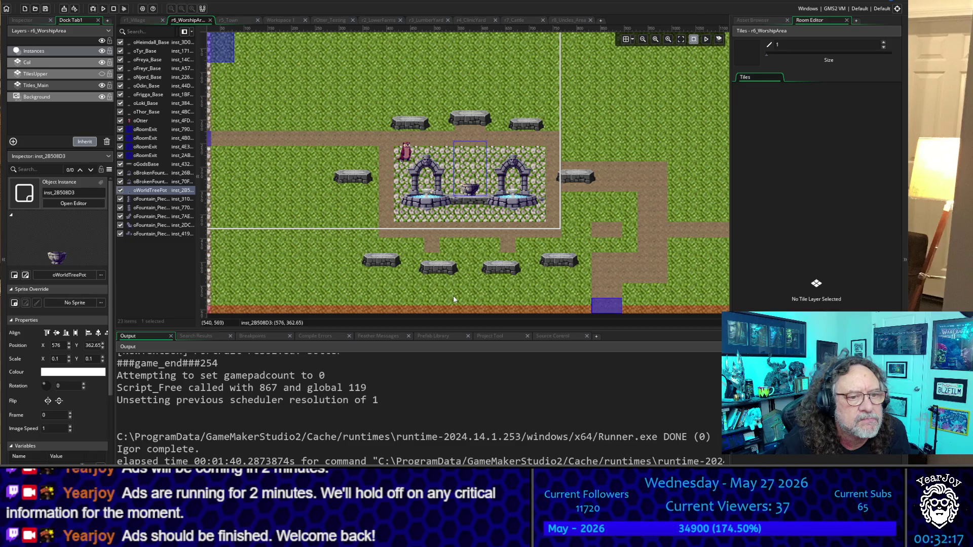
left_click(453, 299)
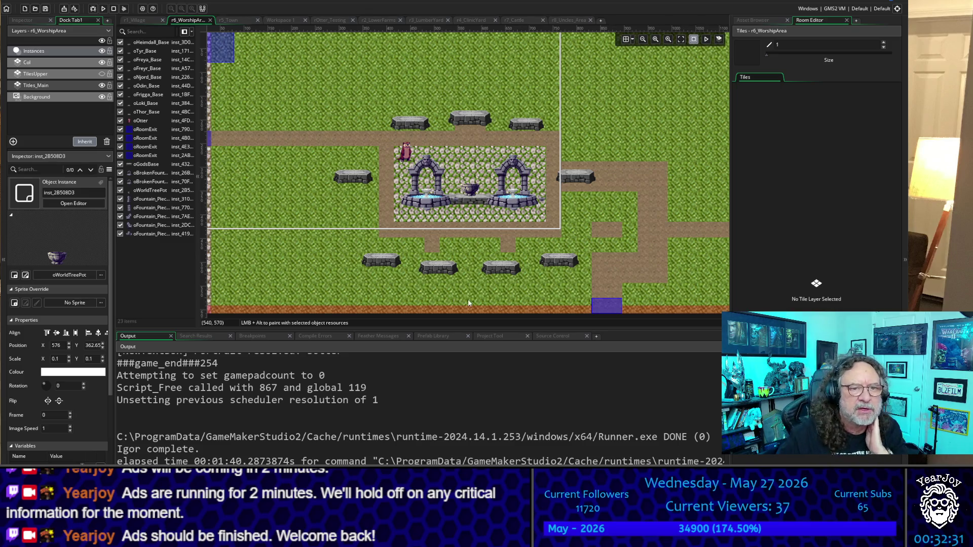
left_click_drag(555, 262, 564, 251)
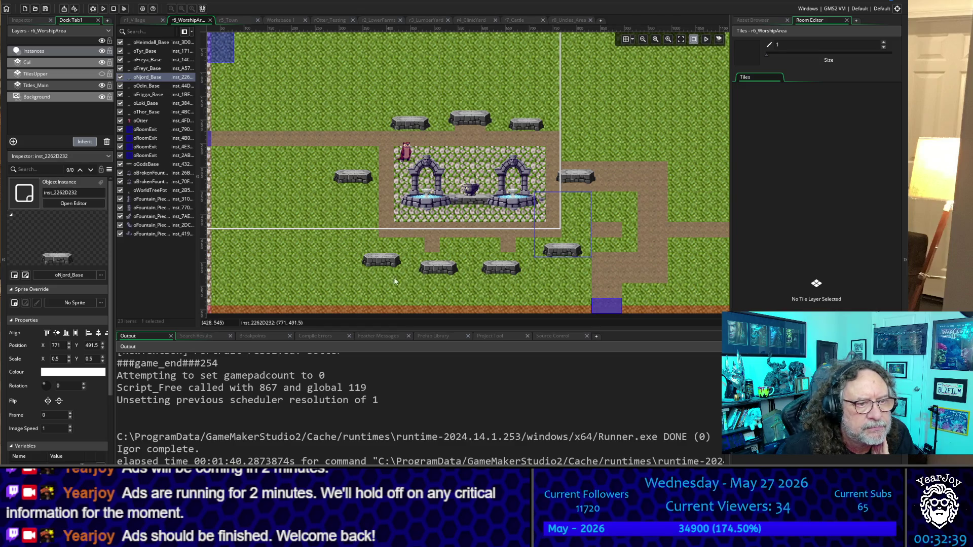
Turn on the grid and level oFreya_Base at 352, 480 and oNjord_Base at 800, 480.
left_click_drag(384, 261, 376, 253)
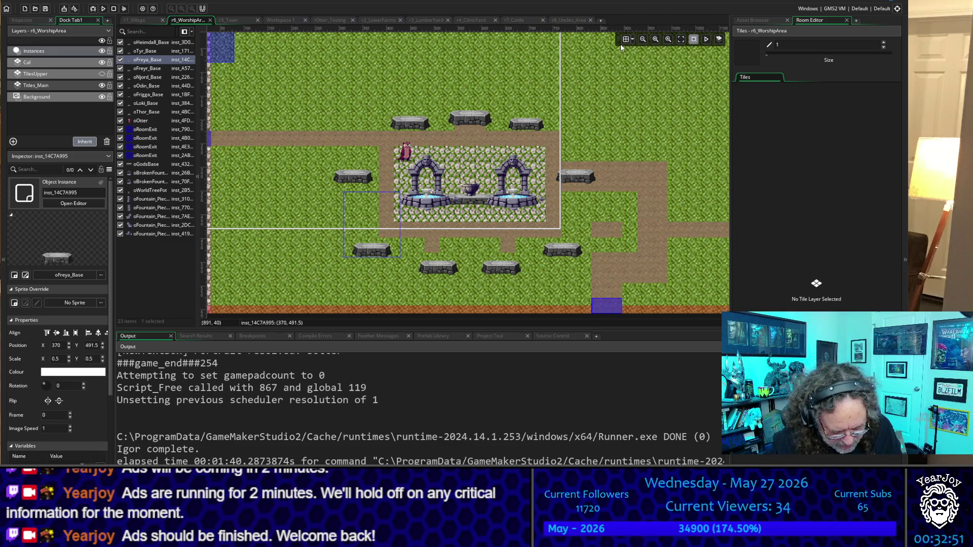
key("Right")
key("Down")
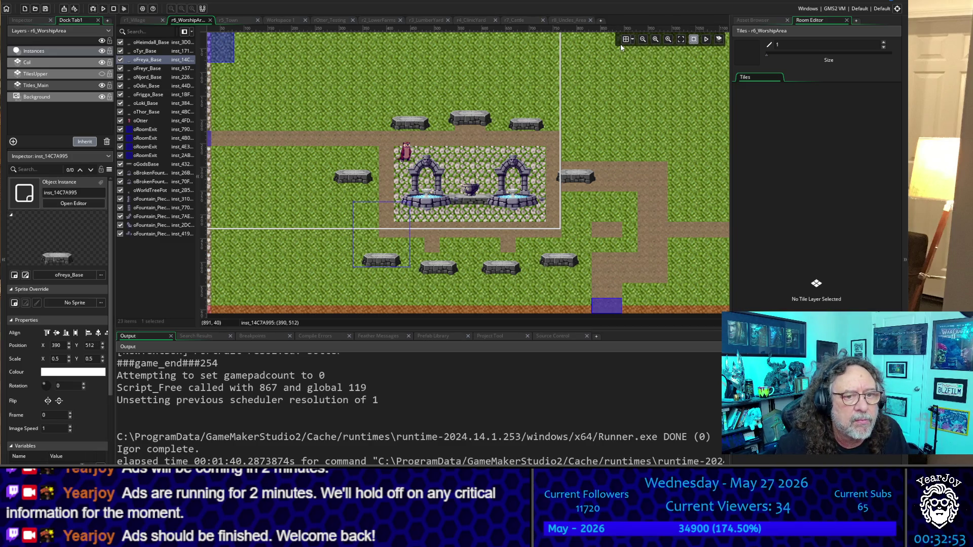
left_click(626, 39)
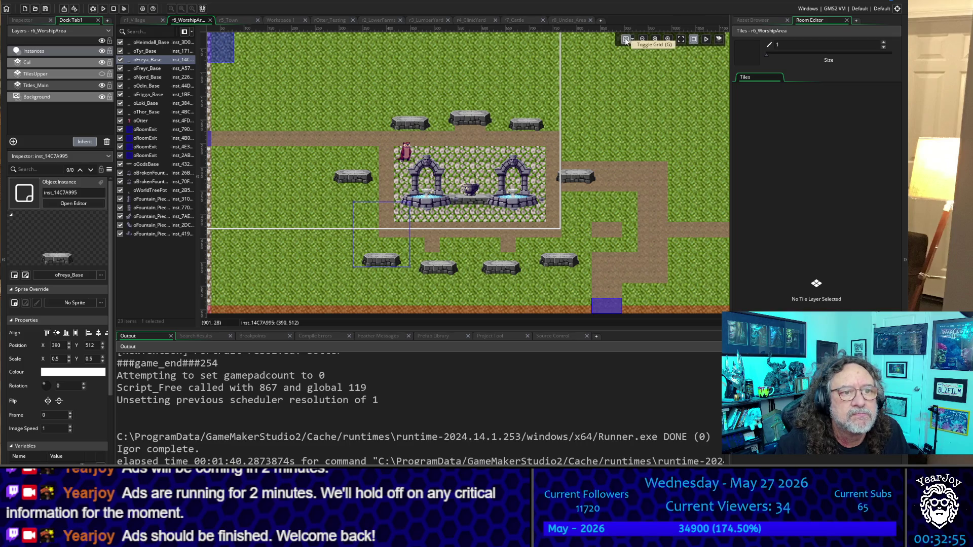
left_click_drag(387, 265, 370, 250)
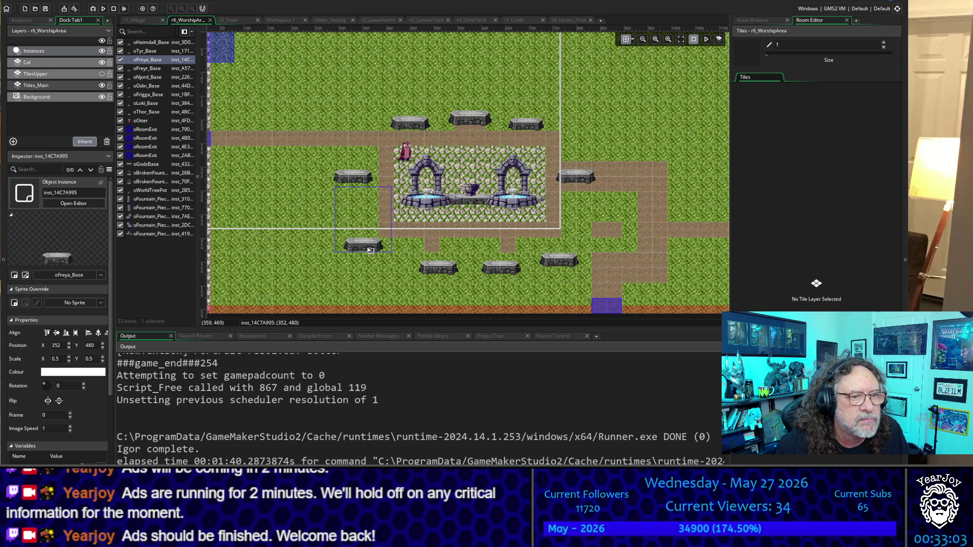
mouse_move(555, 261)
left_mouse_down()
mouse_move(551, 249)
mouse_move(570, 250)
left_mouse_up()
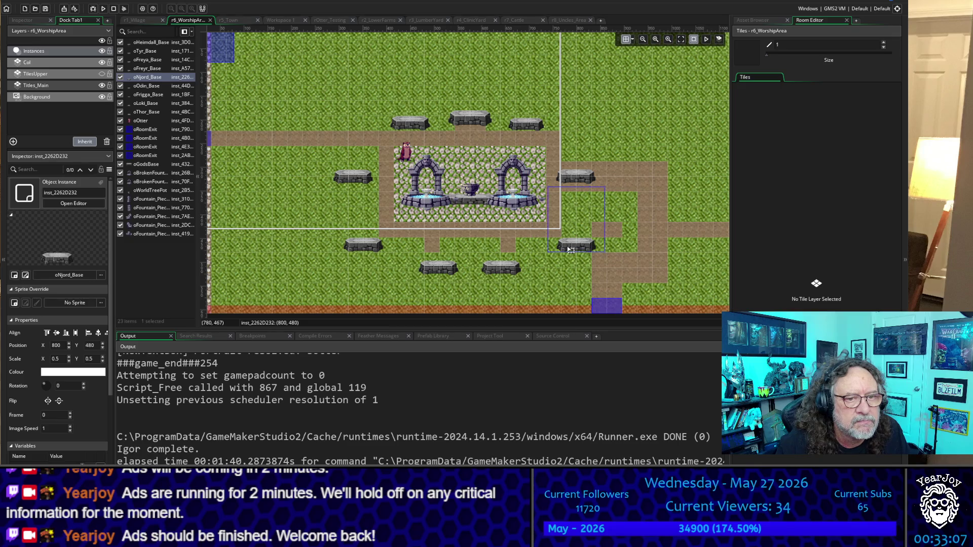
left_click(556, 285)
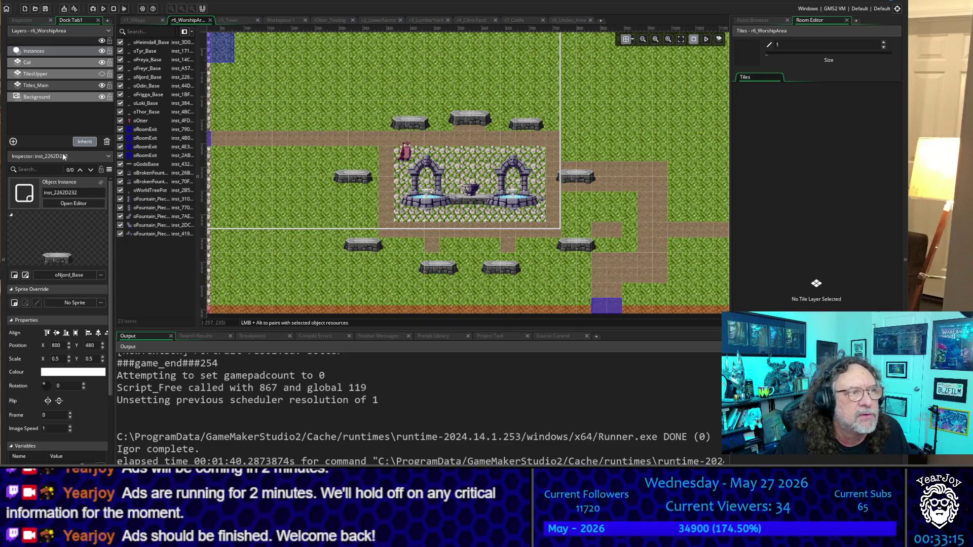
left_click(46, 86)
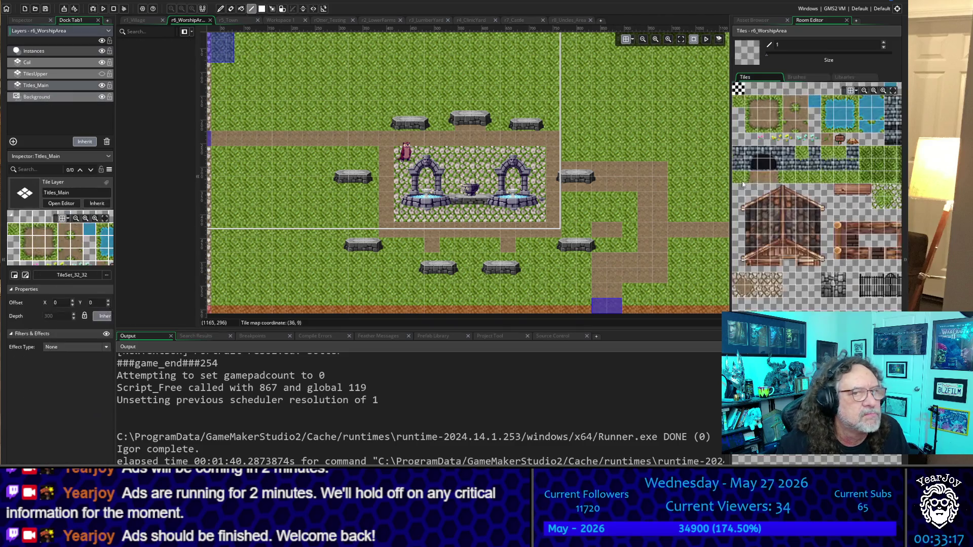
Switch the brush to the dirt tile and paint two diagonal dirt tiles on the upper-right grass.
left_click(739, 103)
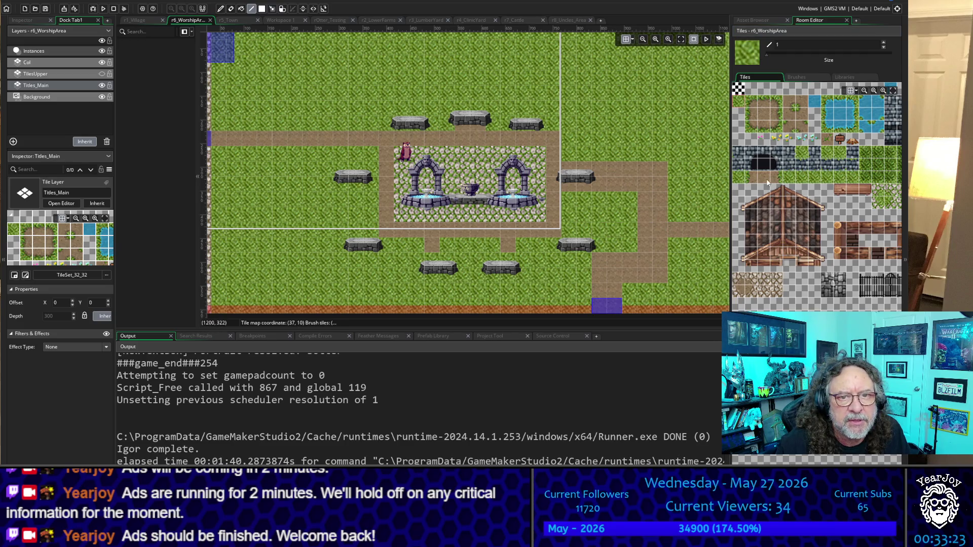
left_click(767, 117)
left_click(614, 78)
left_click(630, 96)
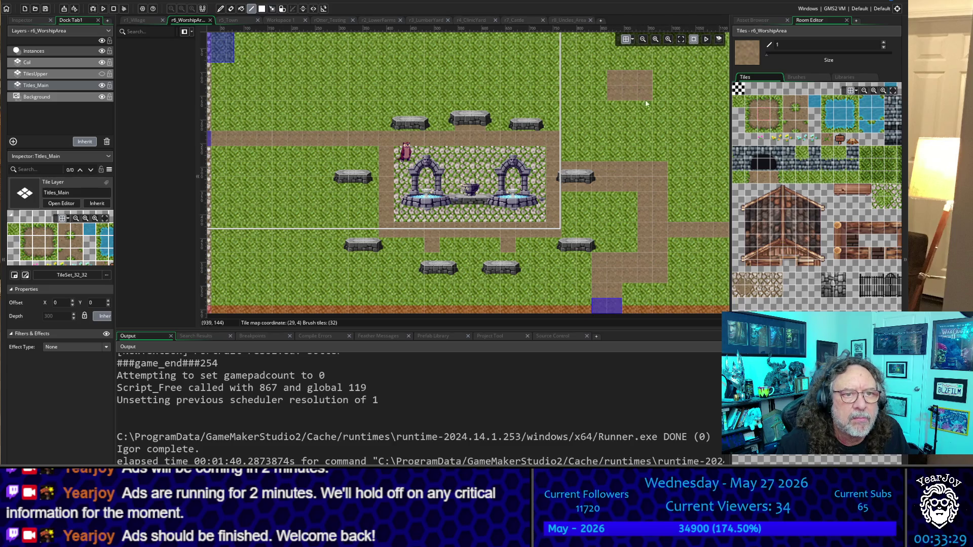
Paint a small dirt square left of the lower rocks and one dirt tile above the middle rock.
scroll(634, 166, "up", 2)
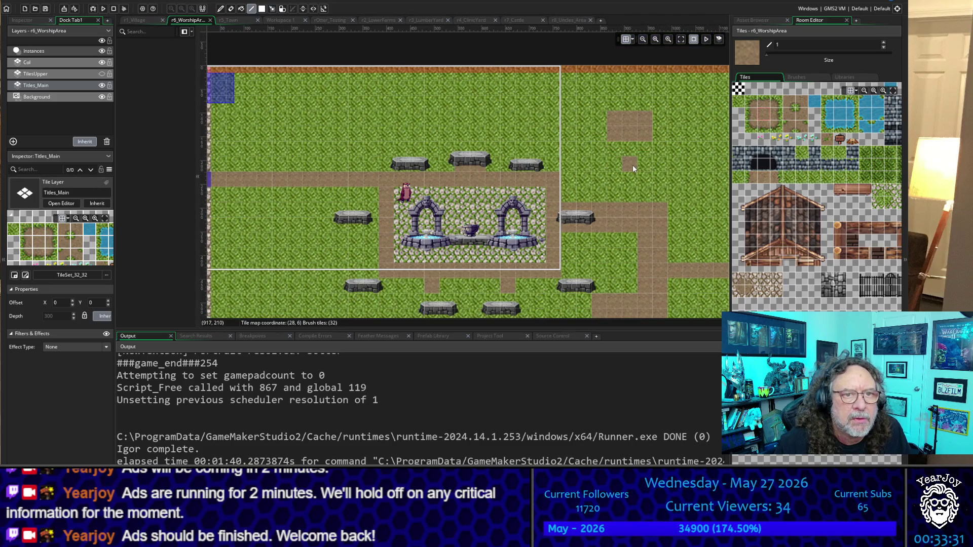
scroll(631, 217, "down", 2)
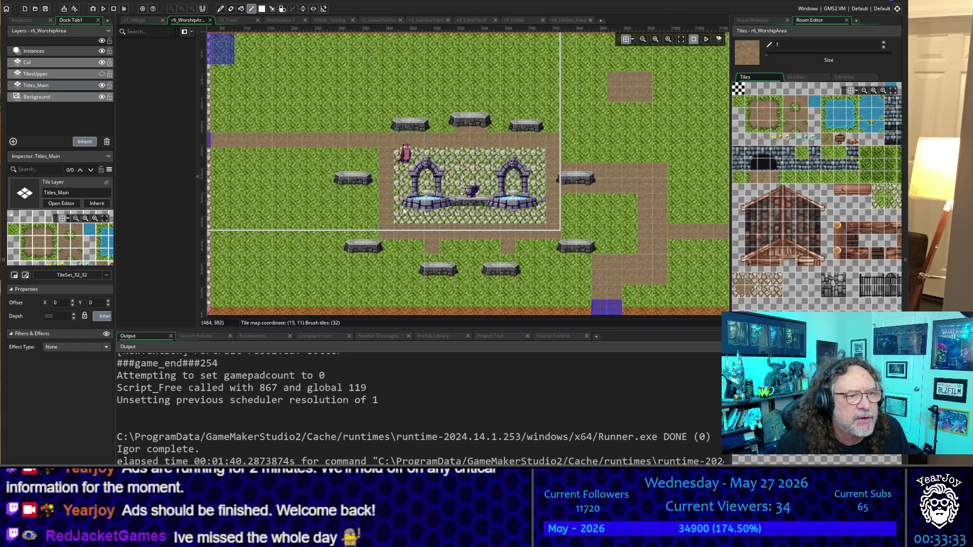
left_click_drag(253, 244, 275, 247)
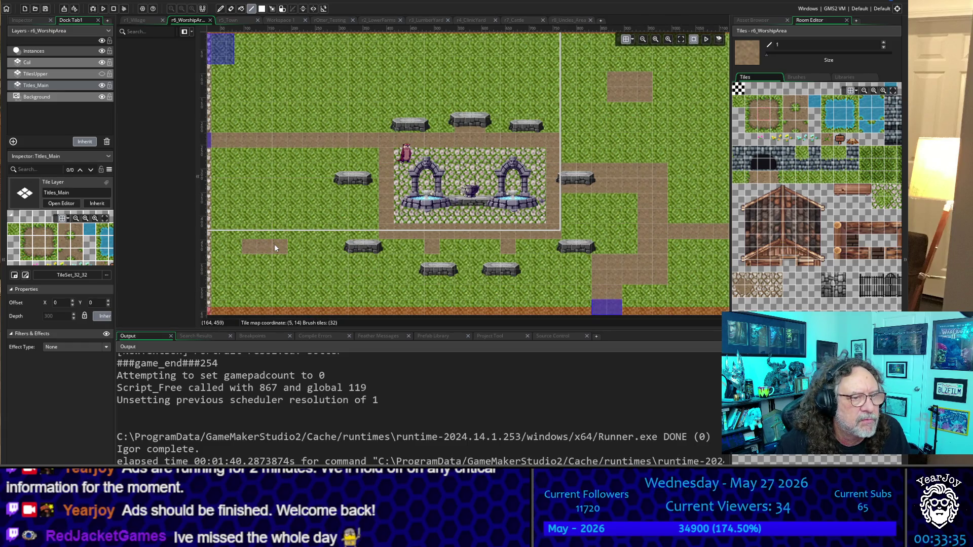
left_click(273, 258)
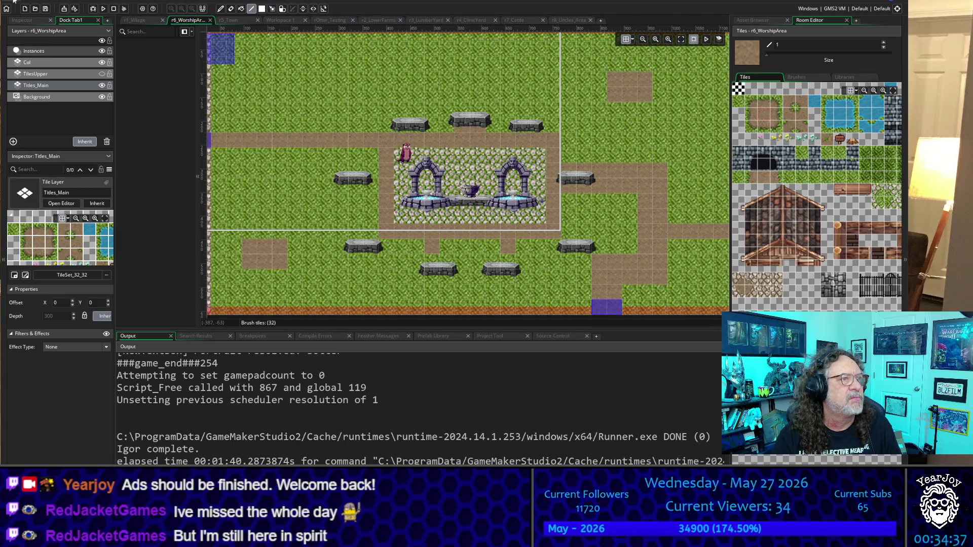
left_click(483, 119)
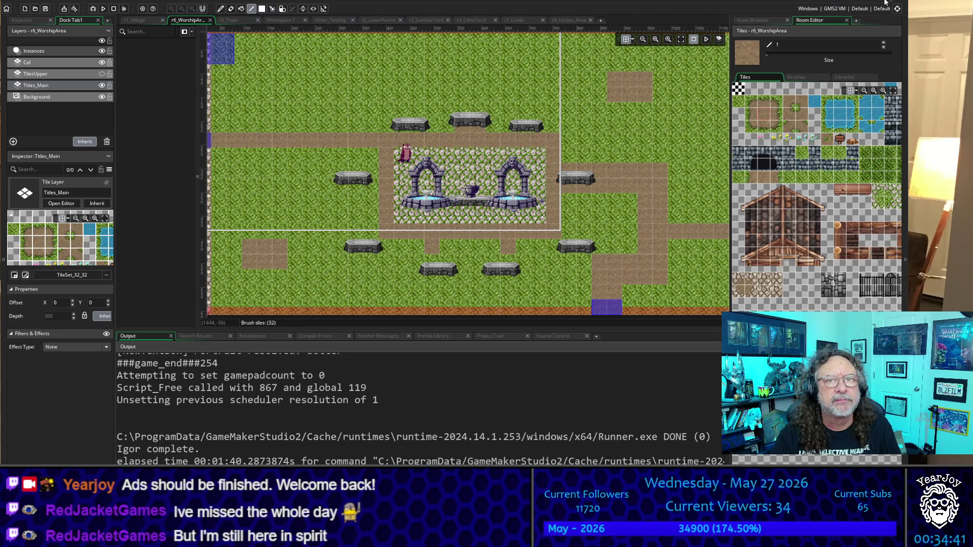
Exit GameMaker Studio 2 with Alt+F4.
key("alt+F4")
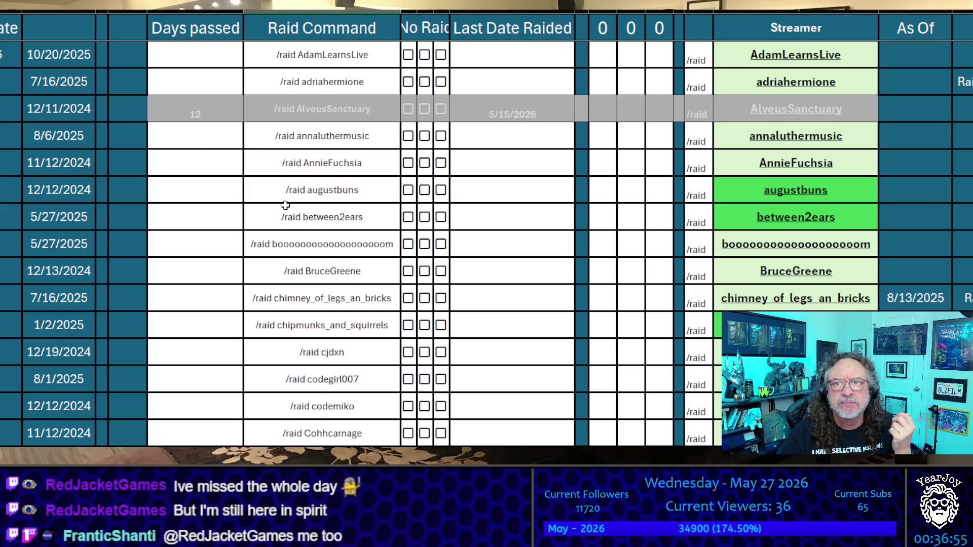
Narrow the Excel window so the As Of column is hidden.
scroll(285, 206, "down", 4)
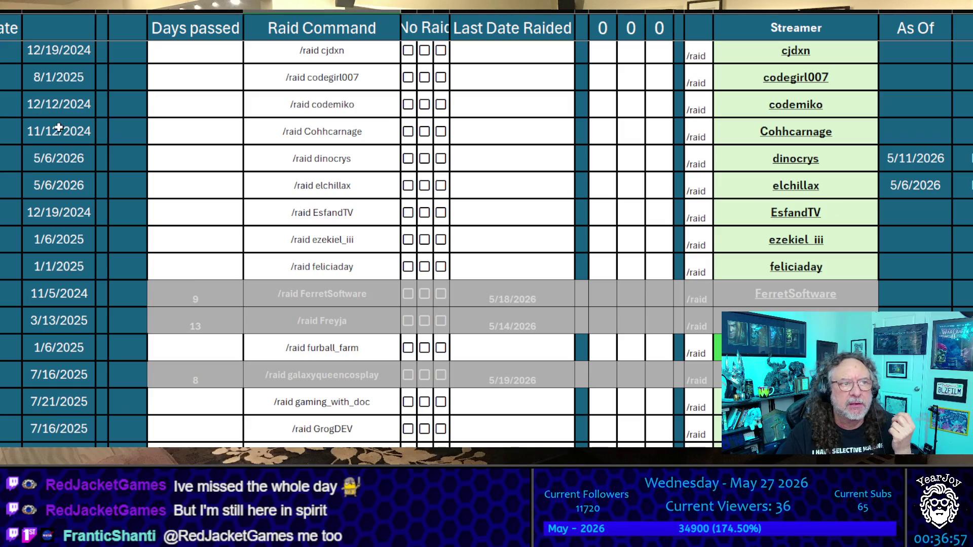
scroll(172, 96, "down", 1)
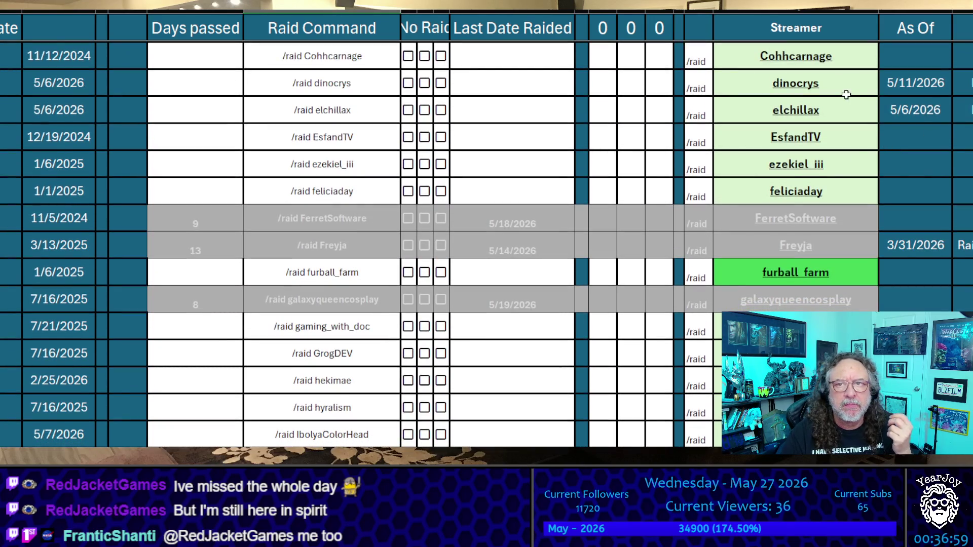
left_click_drag(972, 67, 896, 68)
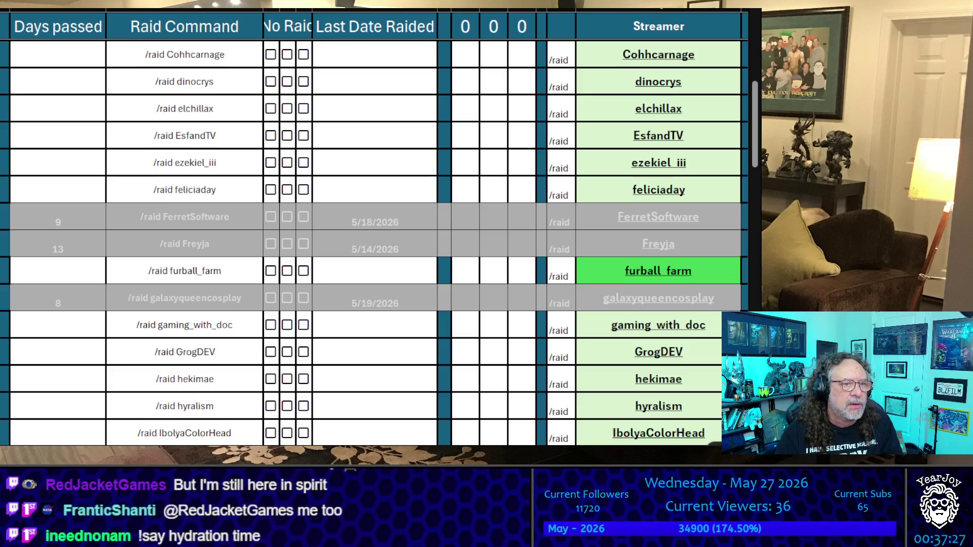
Clear lana_lux's 5/12/2026 Last Date Raided entry.
scroll(221, 224, "down", 5)
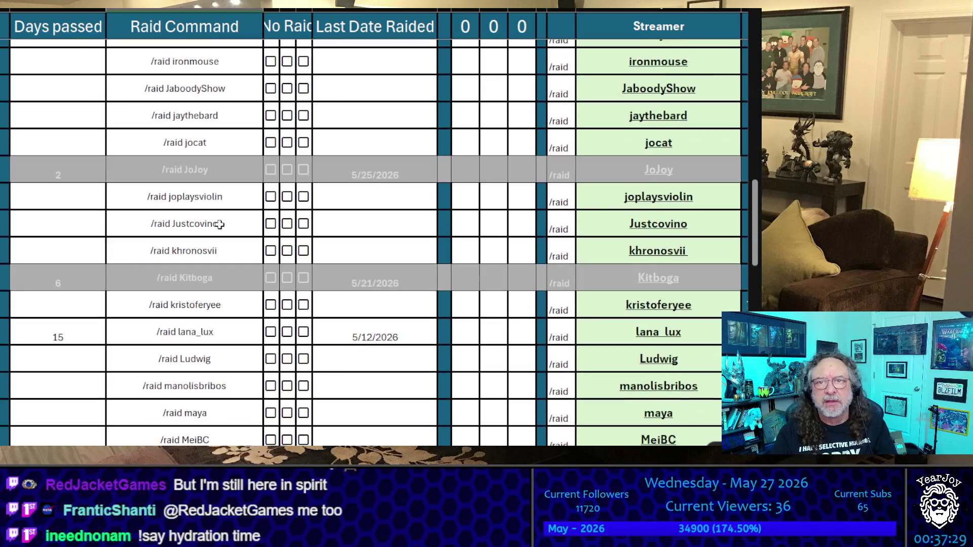
scroll(222, 224, "down", 2)
left_click(380, 209)
left_click(373, 190)
key("Delete")
Move down the streamer list and select chimney_of_legs_an_bricks's cell in the third count column.
key("ctrl+Up")
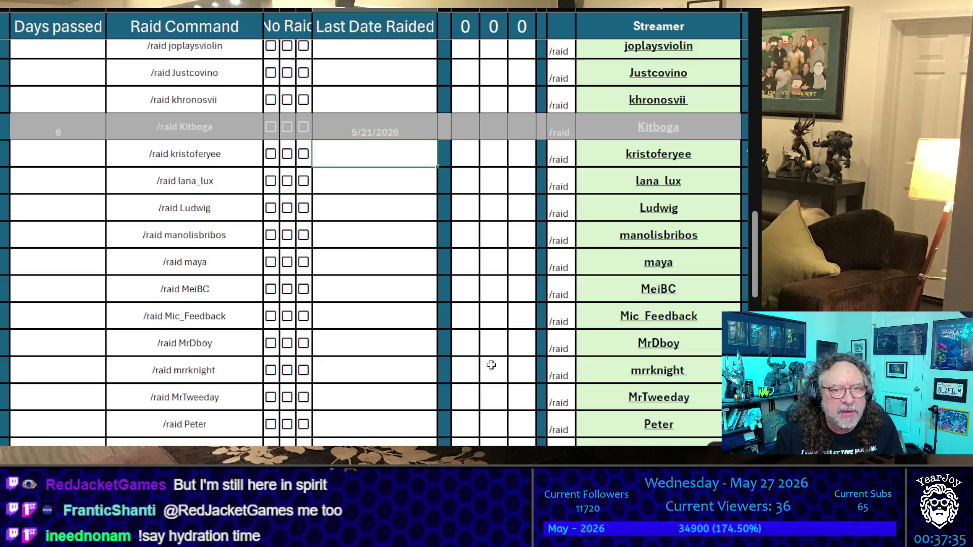
key("Down")
key("Down")
key("Down")
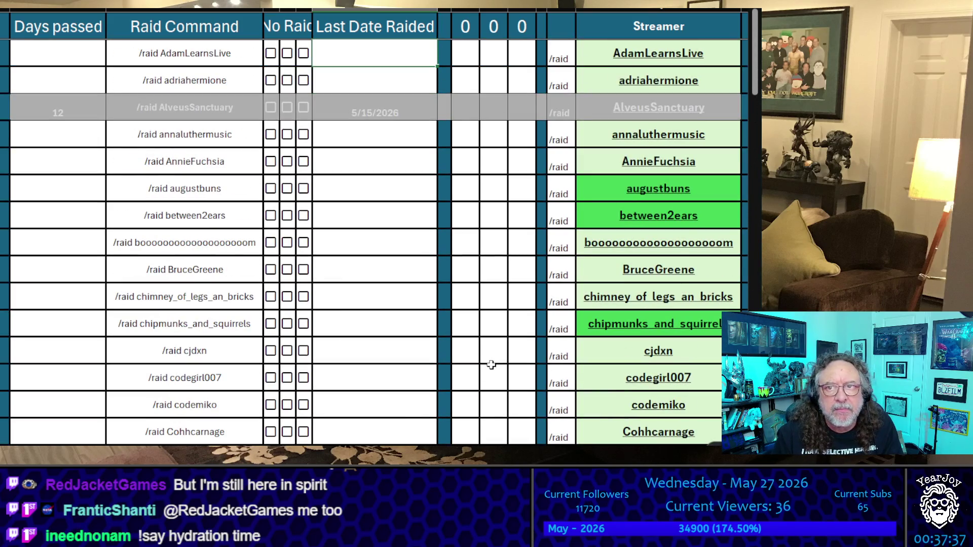
key("Down")
key("Down")
key("Down")
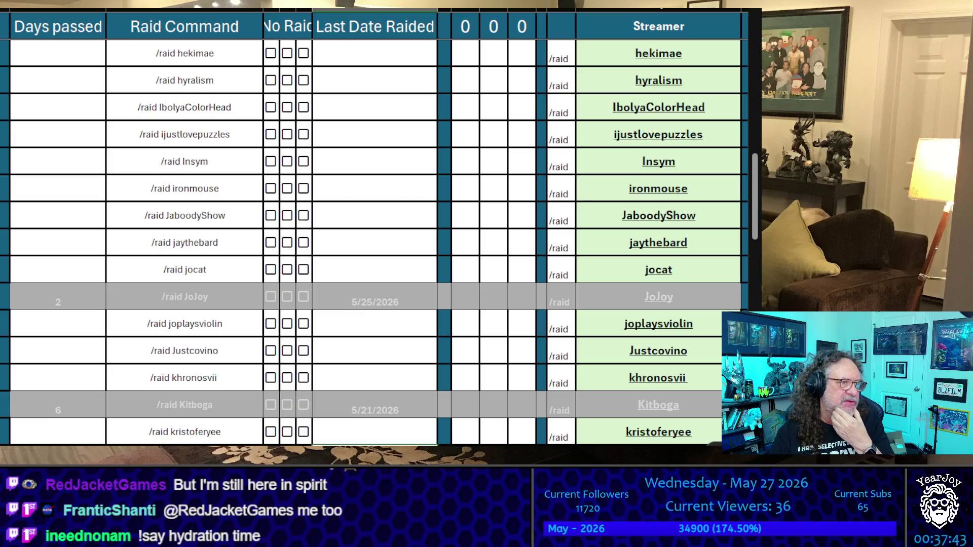
scroll(697, 231, "down", 2)
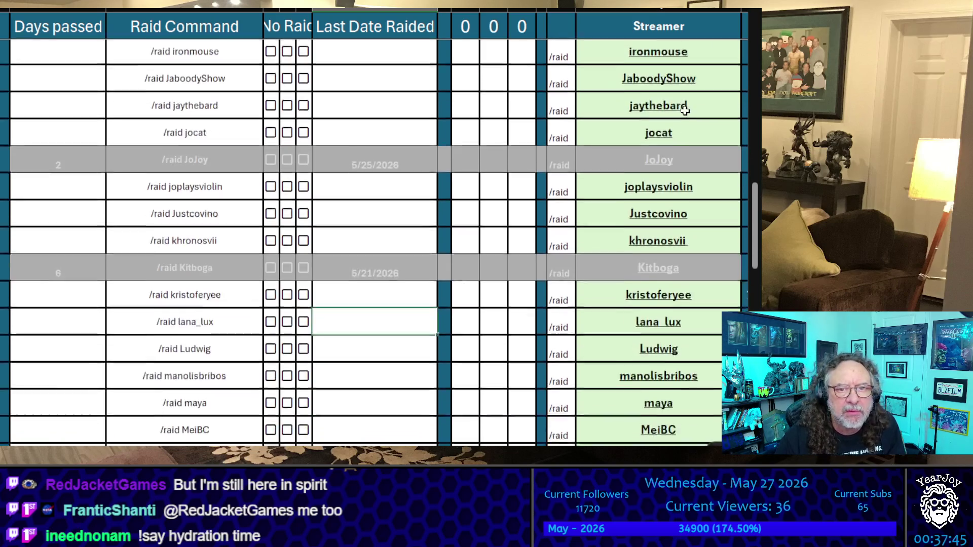
scroll(609, 152, "up", 13)
left_click(527, 300)
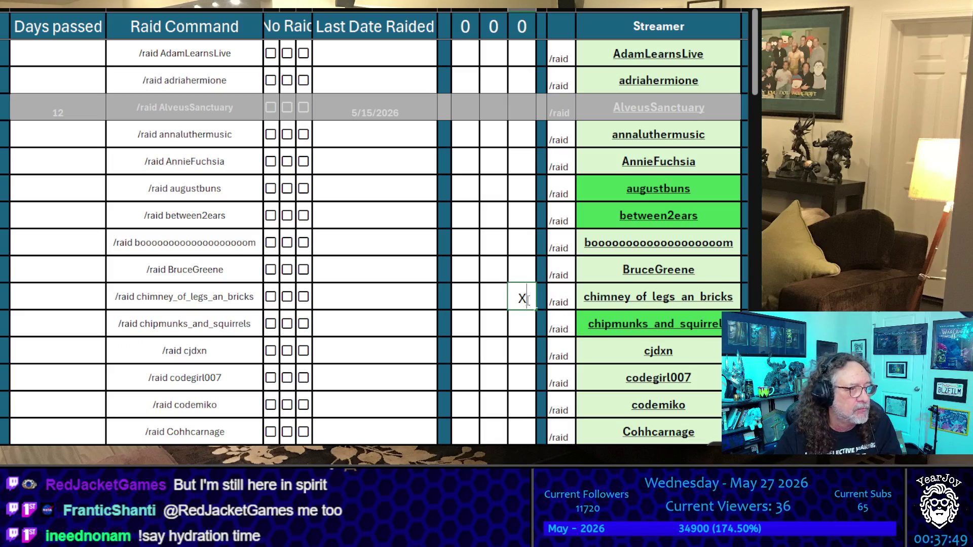
scroll(529, 298, "down", 20)
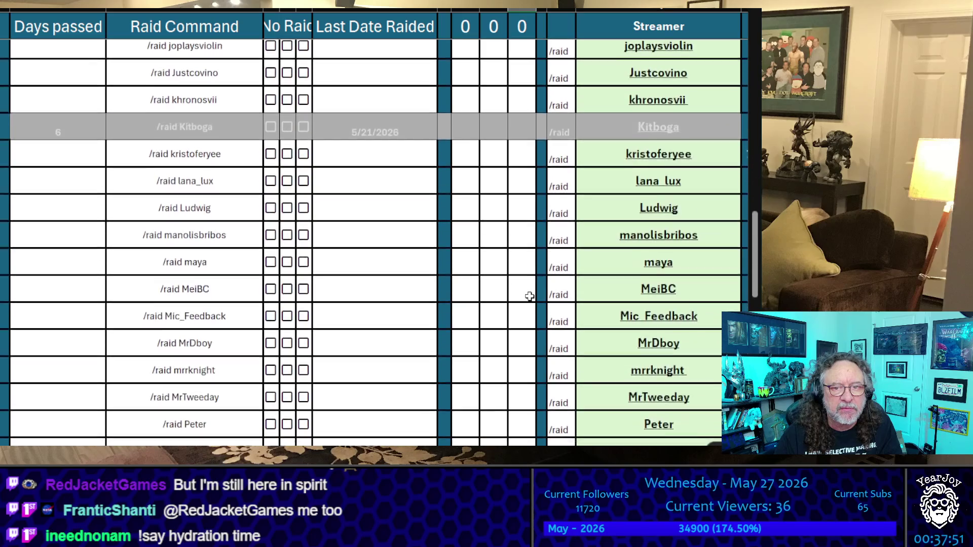
scroll(529, 296, "down", 4)
scroll(528, 287, "up", 2)
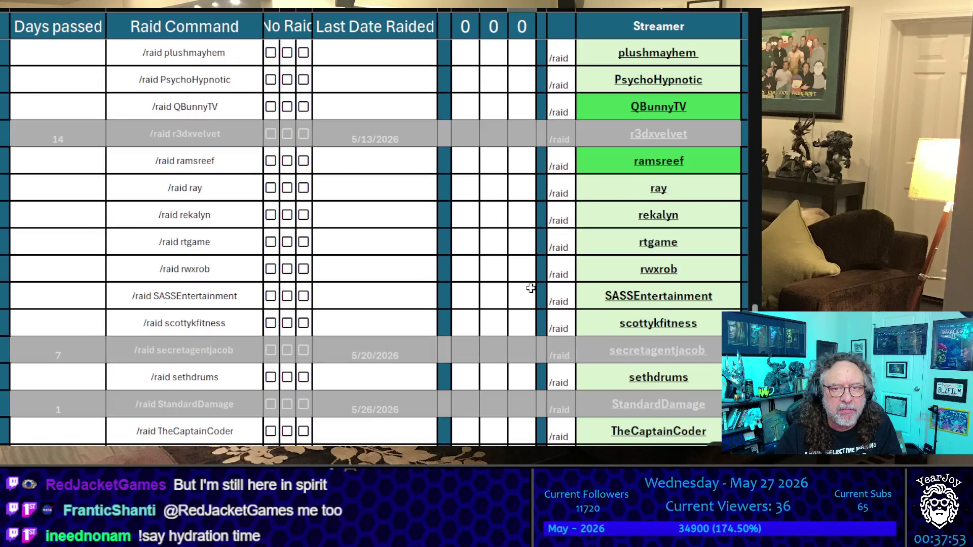
Mark ramsreef and rekalyn with an X in the third count column.
left_click(522, 162)
type("X")
left_click(522, 211)
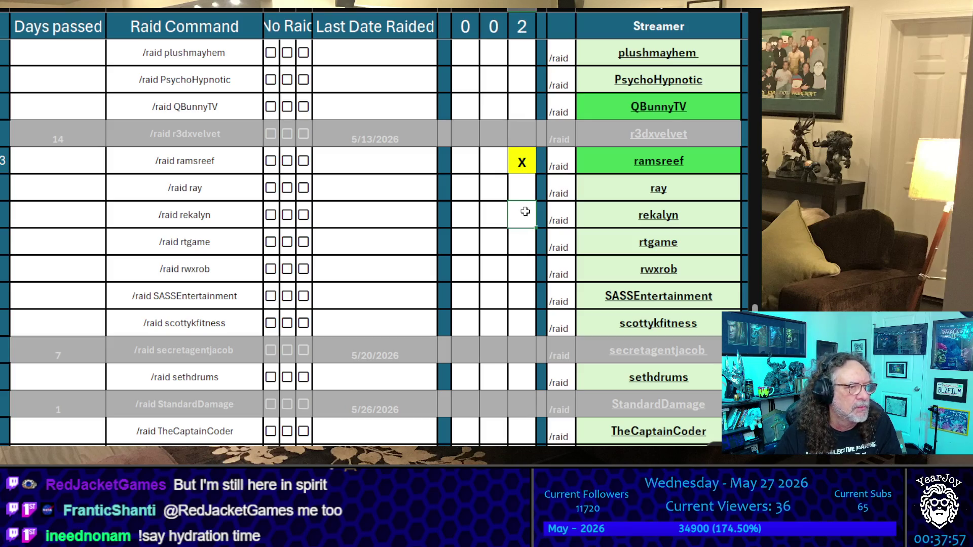
scroll(525, 211, "down", 2)
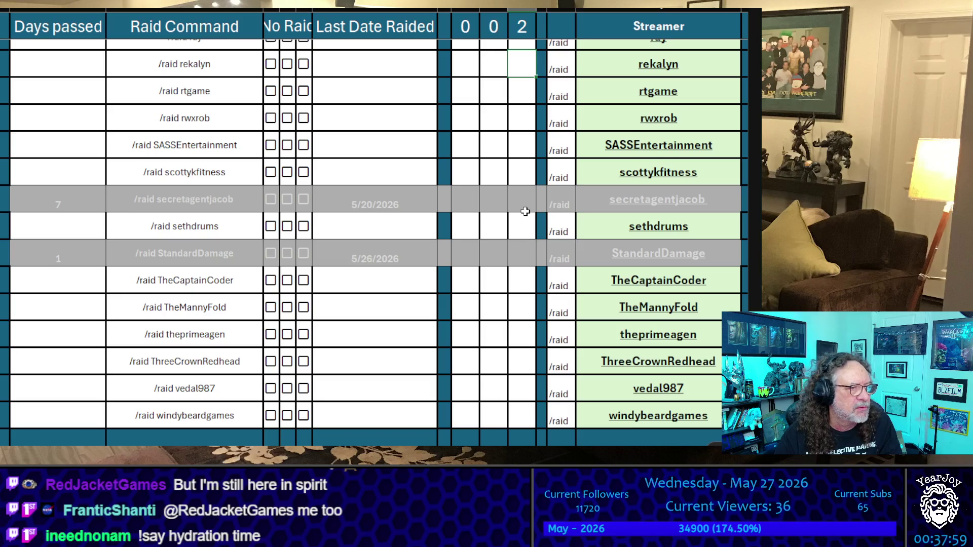
scroll(525, 211, "up", 3)
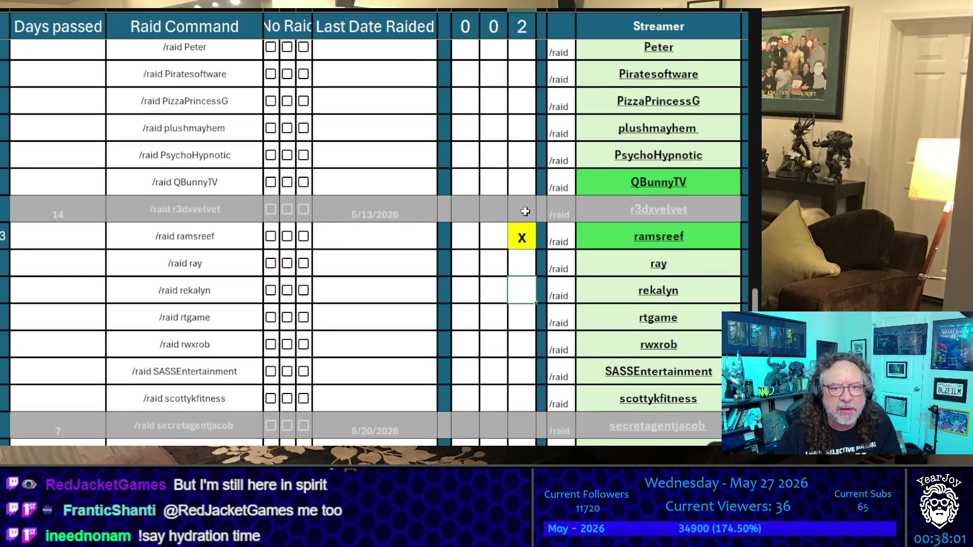
type("X")
key("Return")
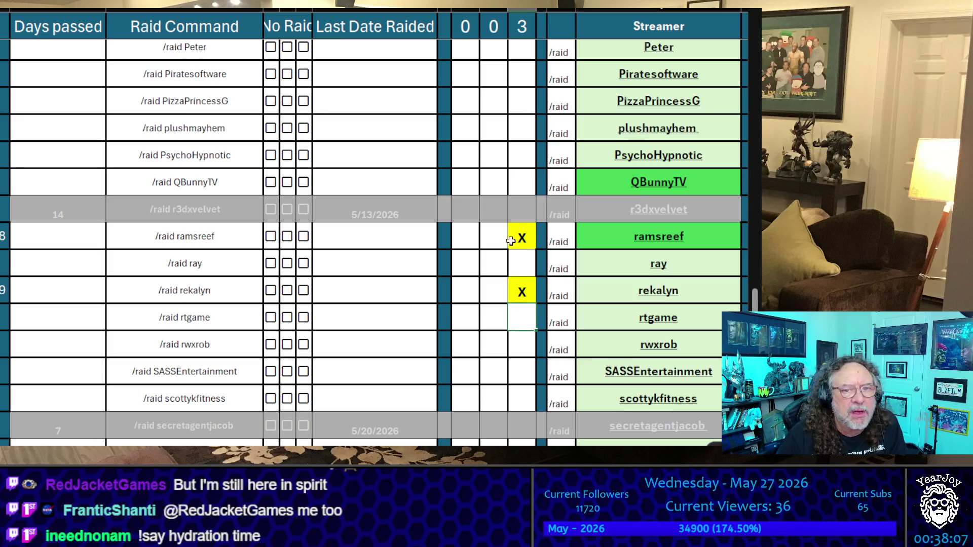
Mark gaming_with_doc and mrrknight with an X in the third count column.
scroll(496, 197, "up", 20)
scroll(482, 188, "down", 1)
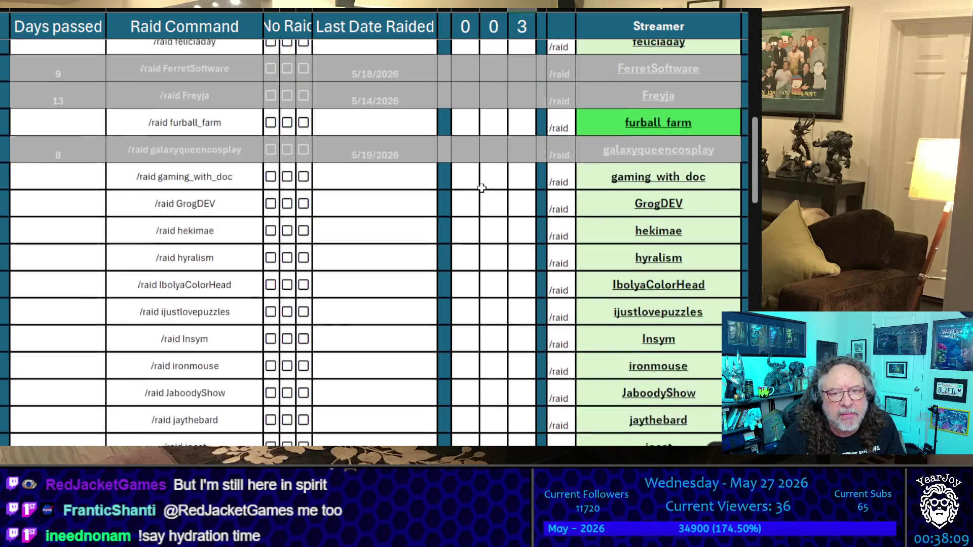
left_click(513, 175)
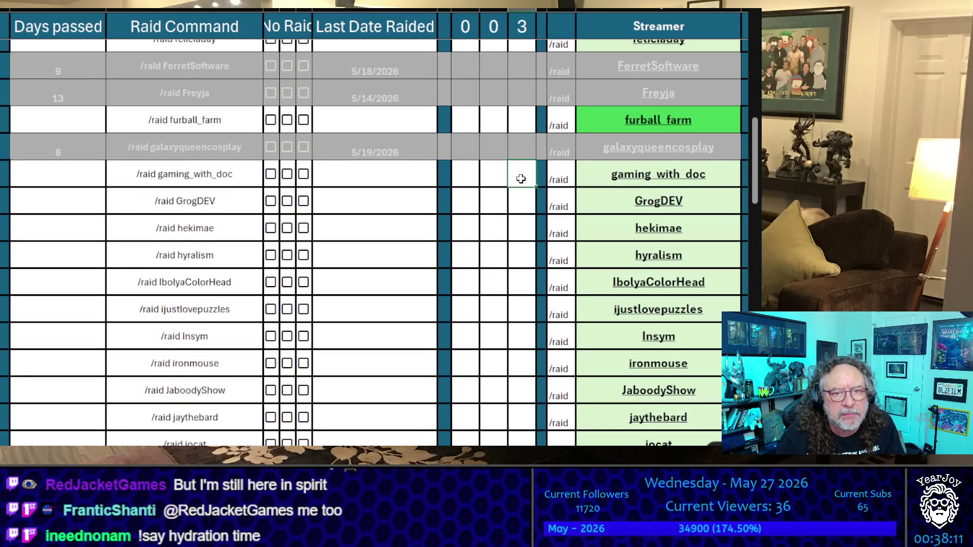
type("X")
left_click(513, 233)
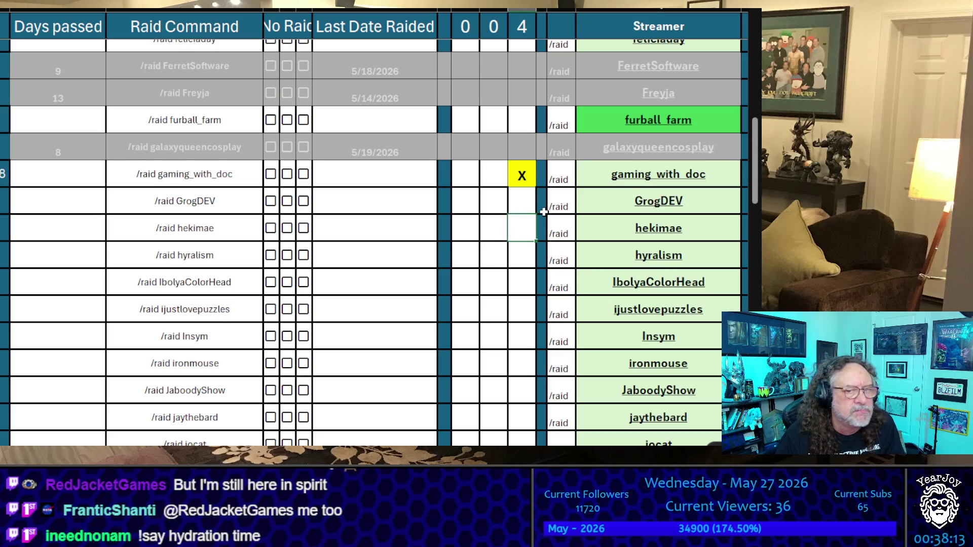
scroll(544, 212, "down", 5)
scroll(544, 212, "down", 3)
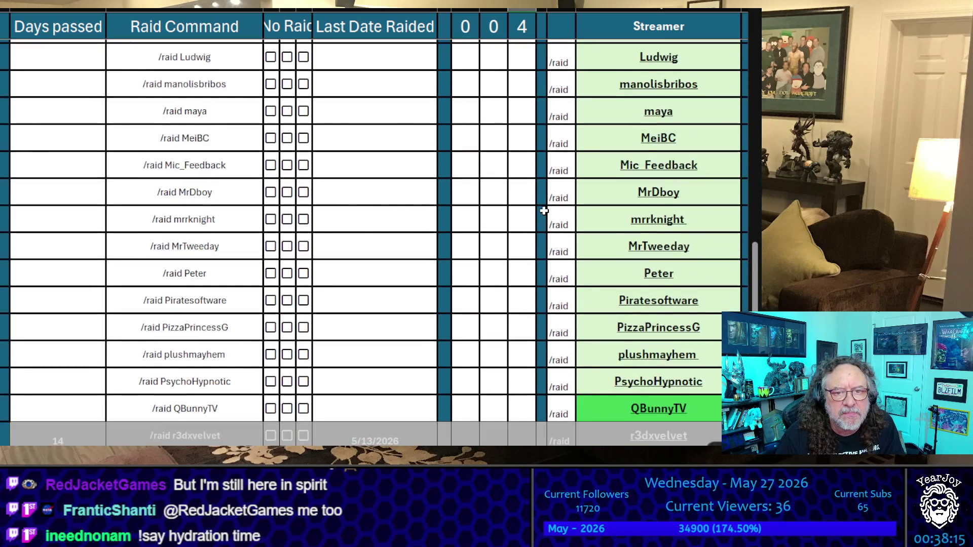
left_click(521, 218)
type("X")
left_click(527, 163)
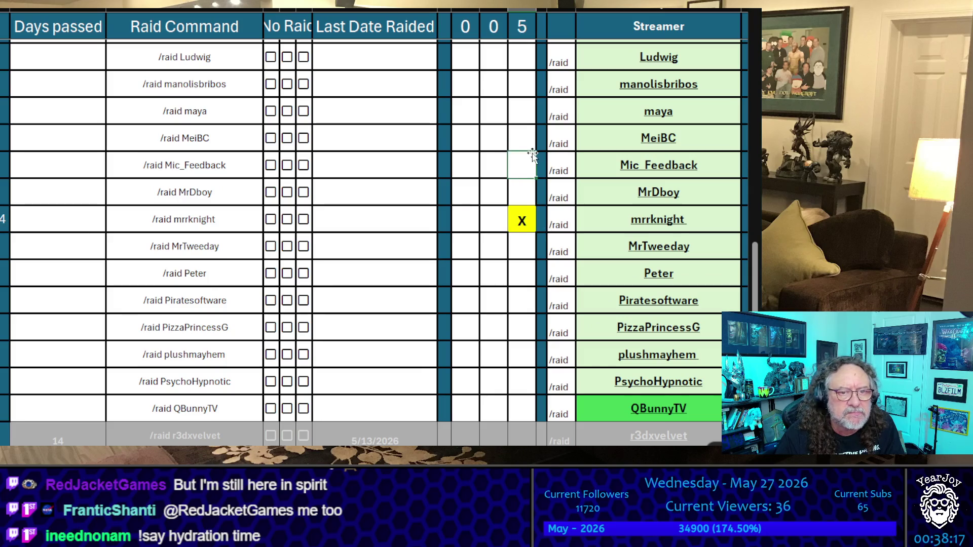
Mark QBunnyTV and augustbuns with an X in the third count column.
scroll(535, 155, "down", 3)
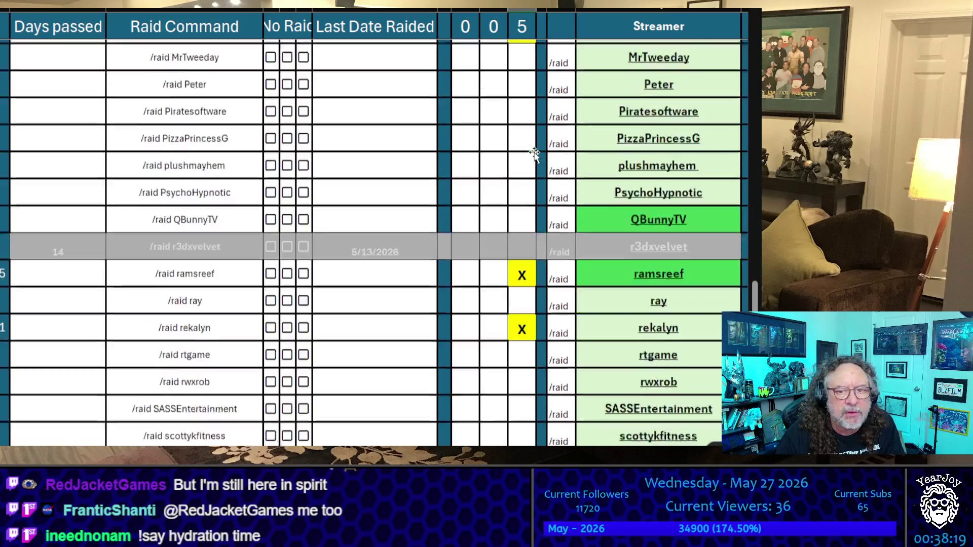
left_click(525, 183)
type("X")
left_click(515, 133)
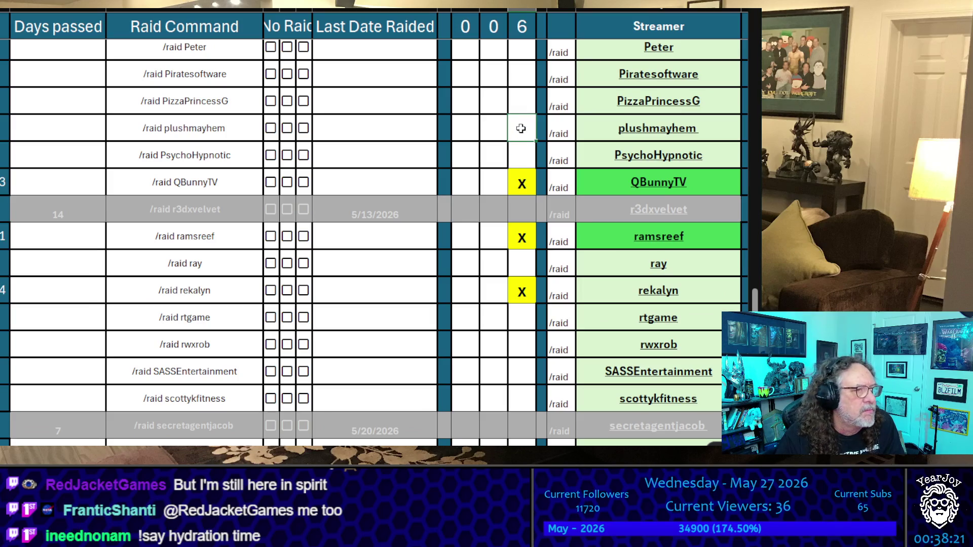
scroll(521, 128, "up", 20)
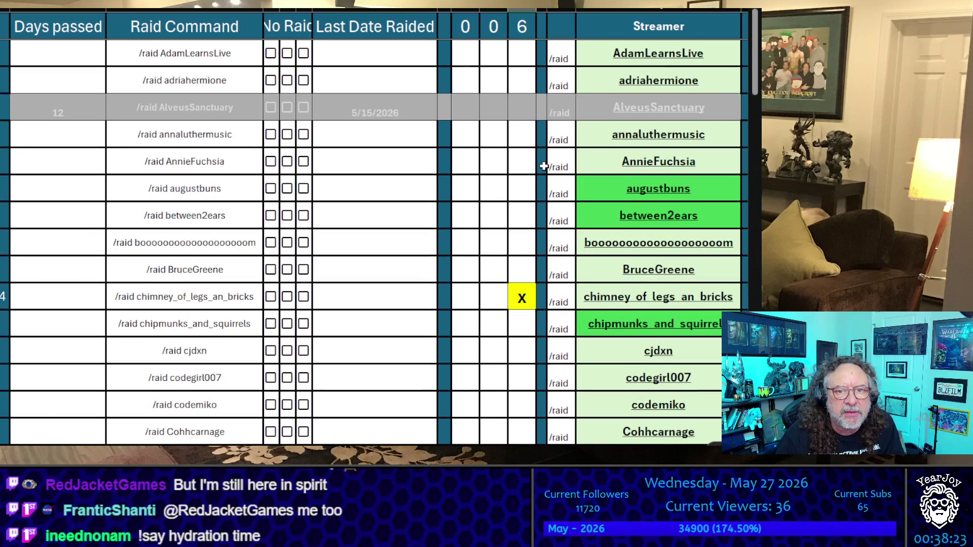
left_click(527, 187)
type("X")
left_click(518, 160)
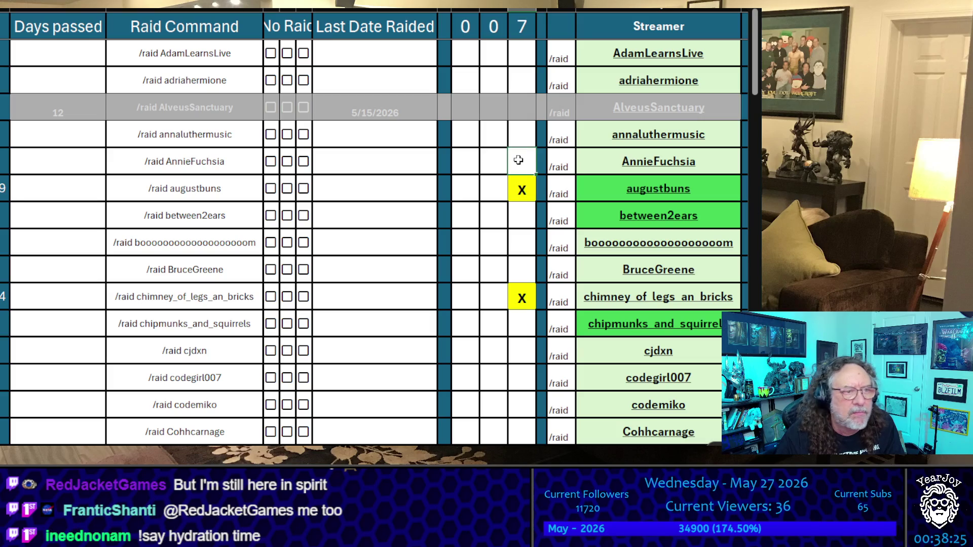
Mark lana_lux and furball_farm with an x in the new column.
scroll(517, 158, "down", 8)
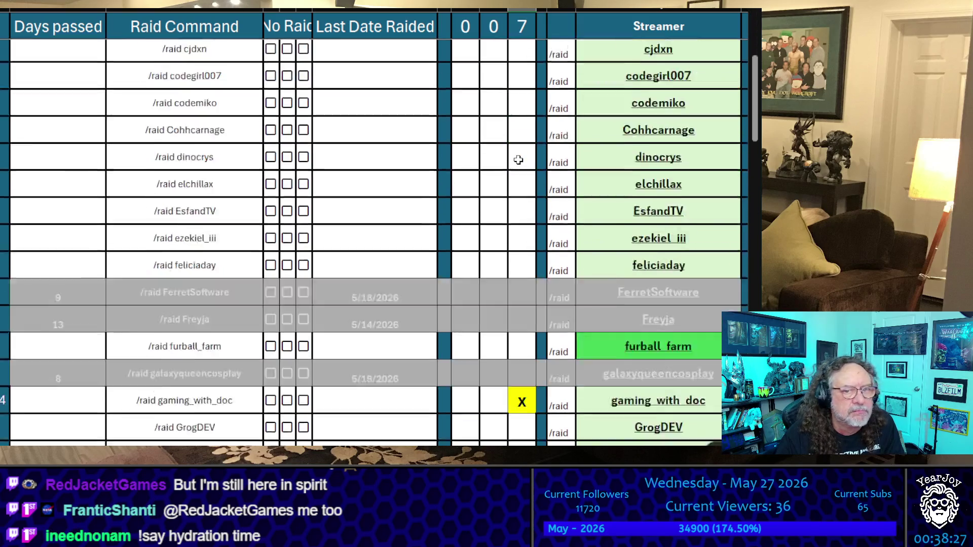
scroll(516, 160, "up", 3)
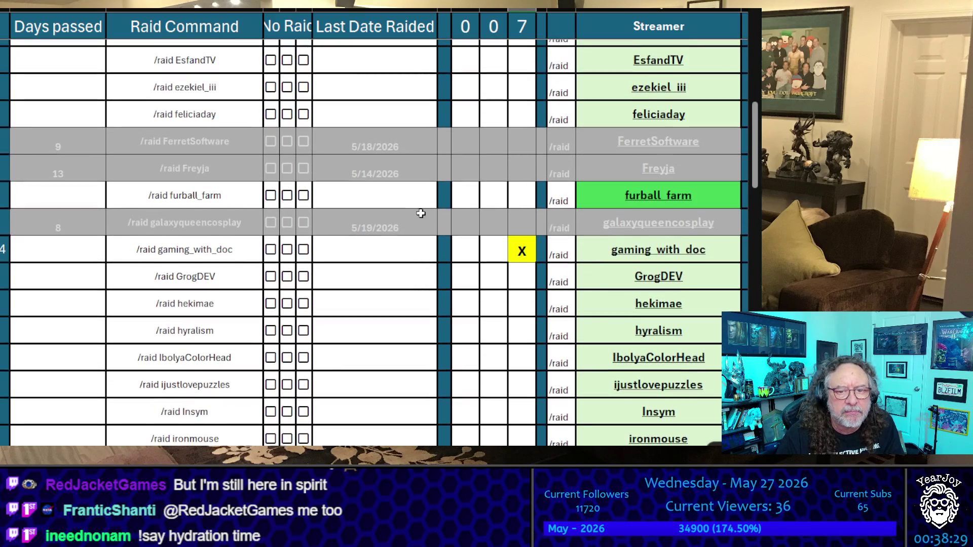
scroll(418, 212, "down", 5)
scroll(502, 249, "down", 2)
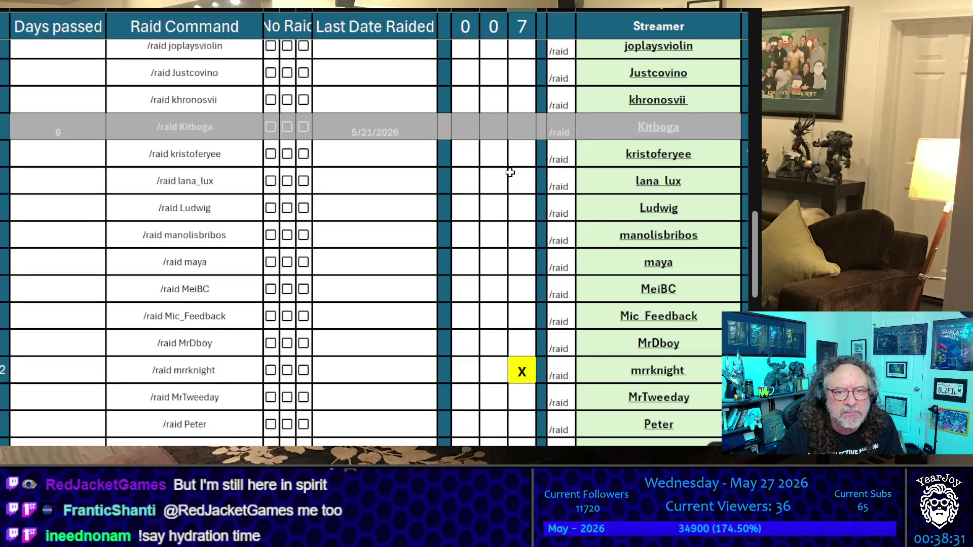
left_click(524, 179)
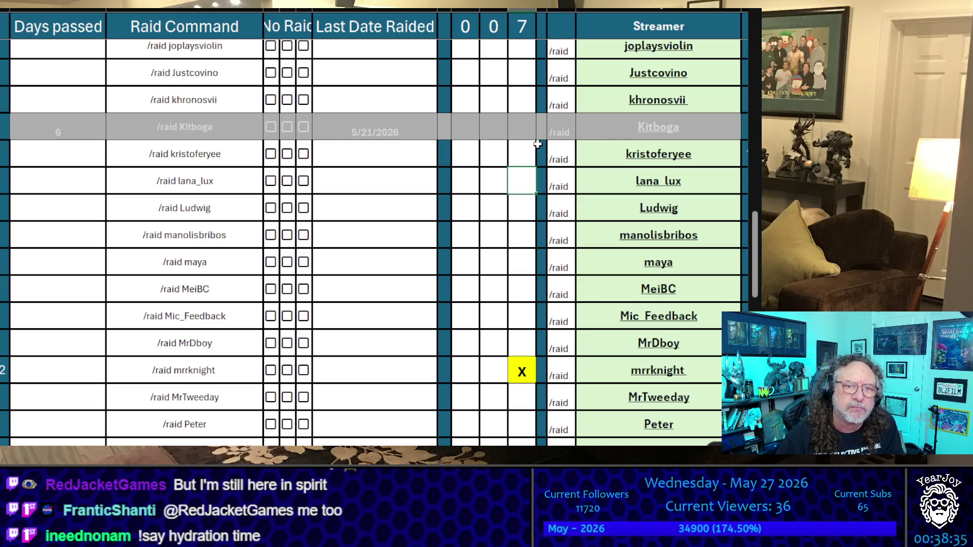
type("x")
key("Return")
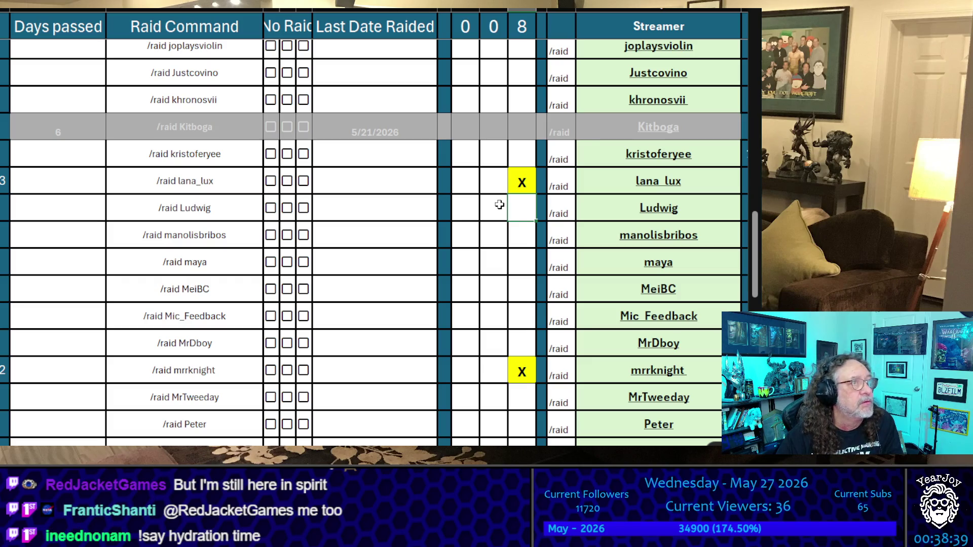
scroll(500, 204, "up", 10)
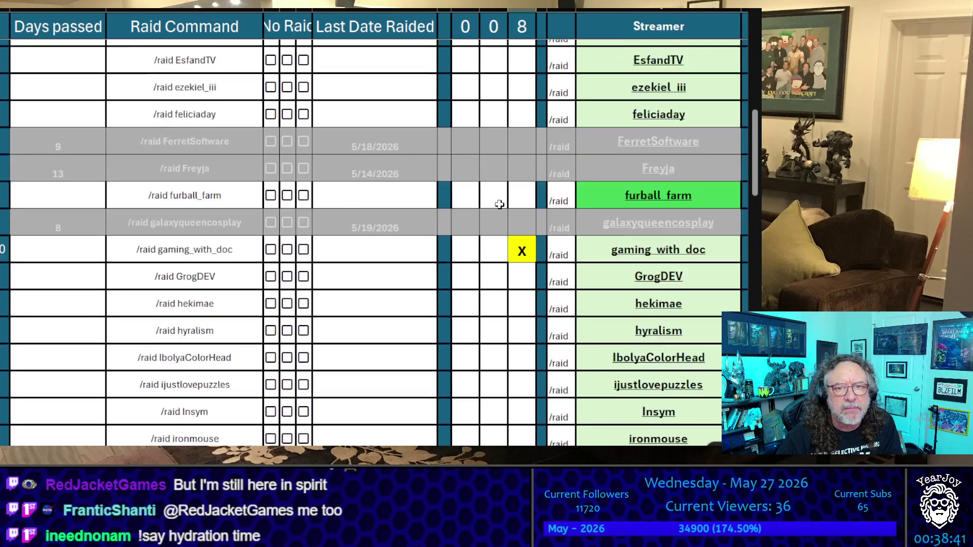
left_click(522, 271)
type("x")
left_click(474, 147)
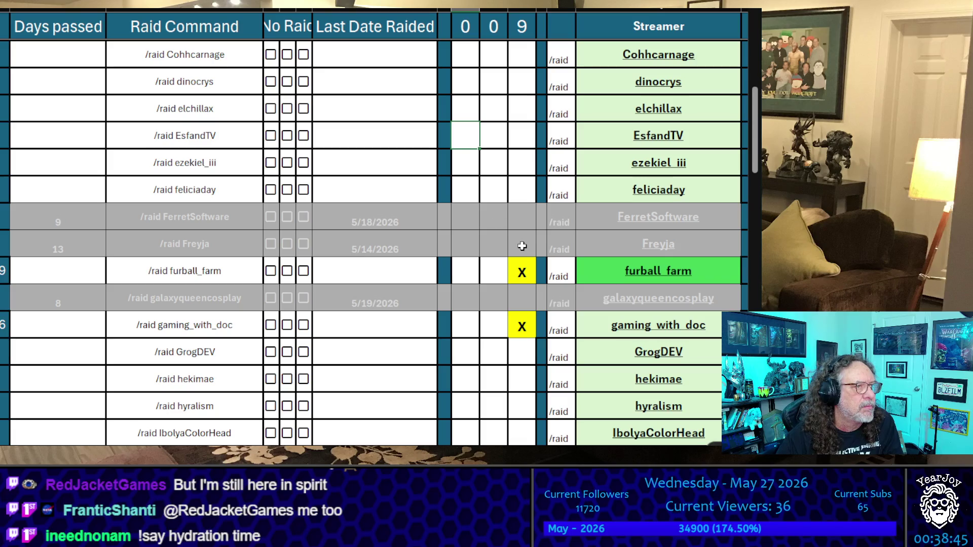
scroll(523, 245, "up", 1)
scroll(524, 245, "down", 5)
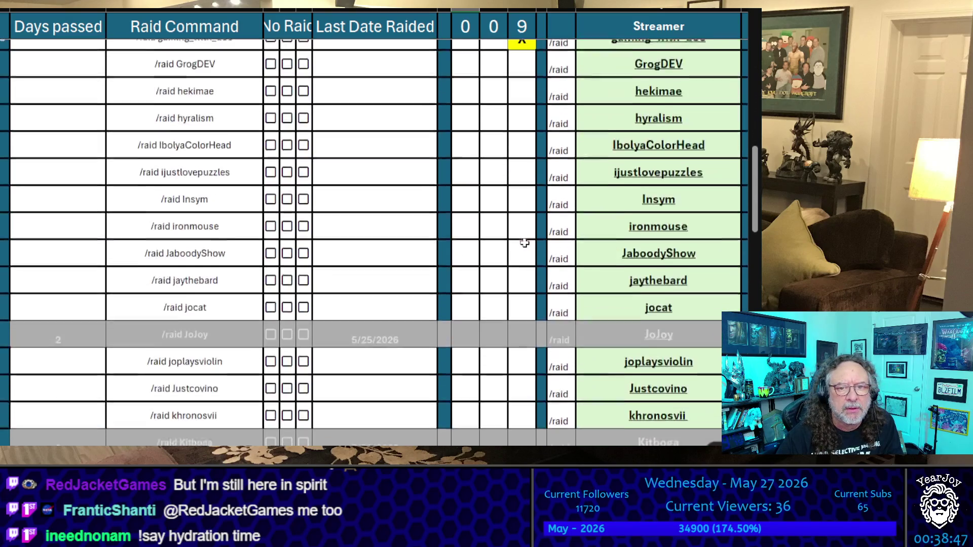
Scroll to jocat's row and mark it with an x in the new column.
scroll(525, 243, "up", 4)
scroll(525, 243, "up", 4)
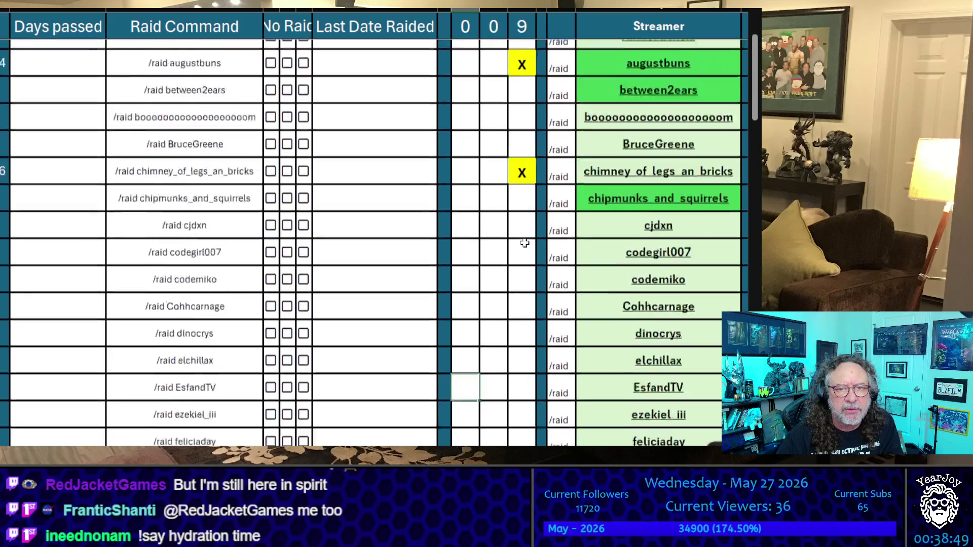
scroll(524, 243, "down", 12)
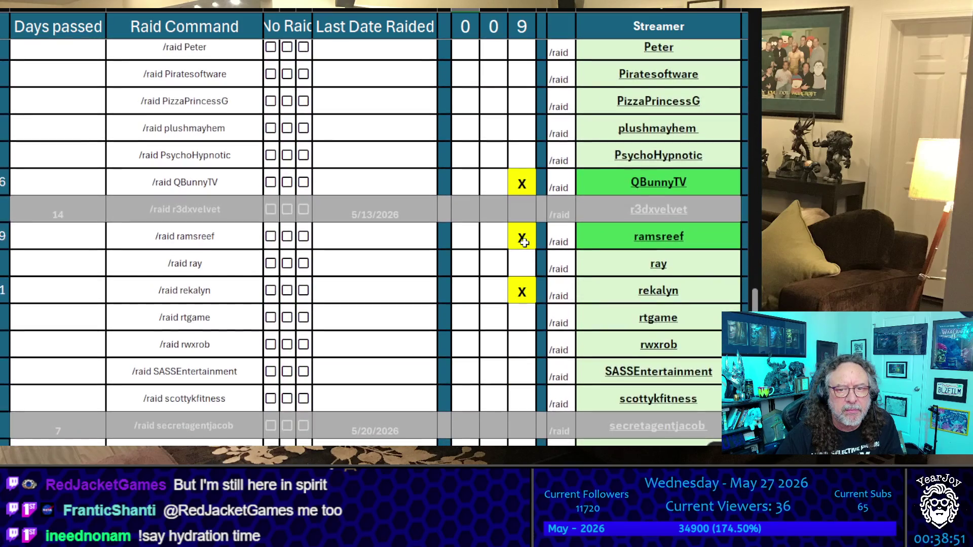
scroll(524, 242, "up", 5)
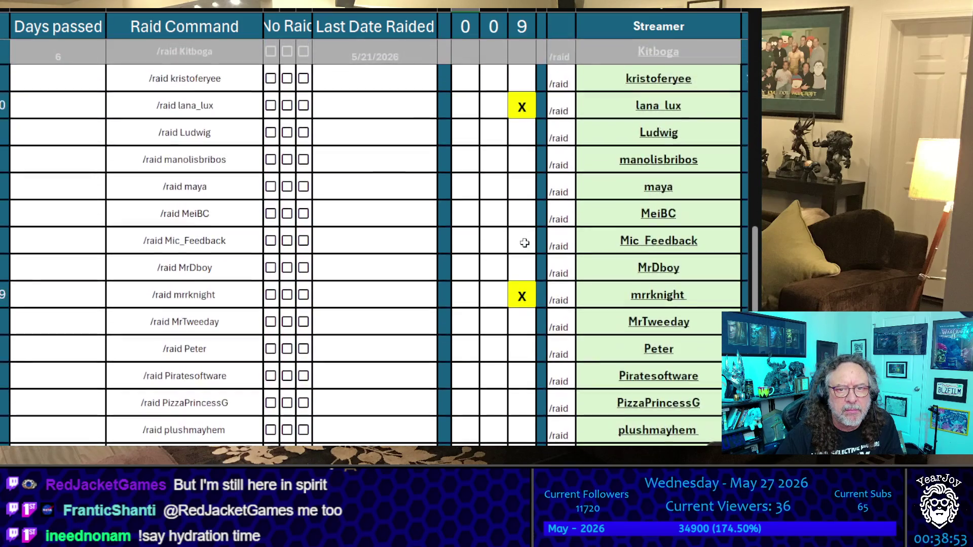
scroll(525, 244, "up", 2)
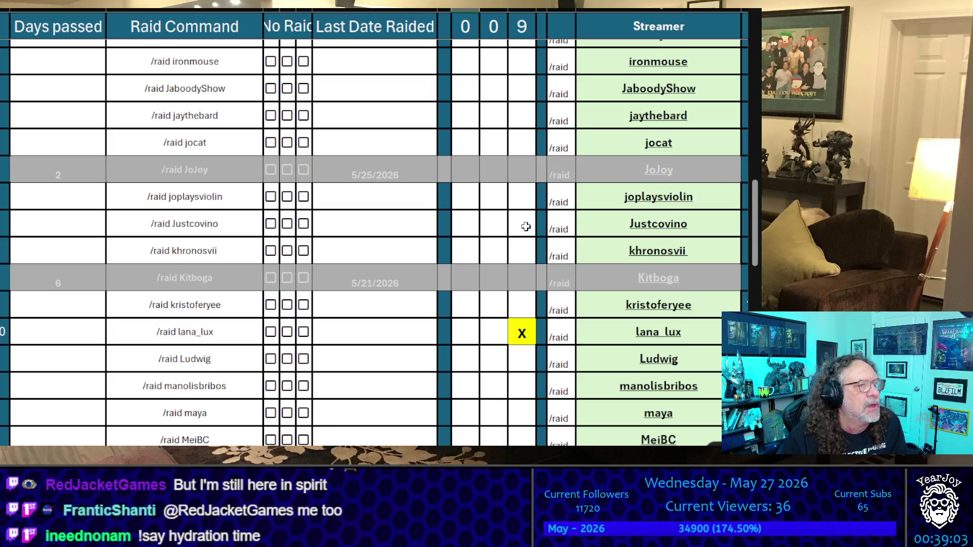
scroll(527, 234, "down", 7)
scroll(540, 243, "down", 2)
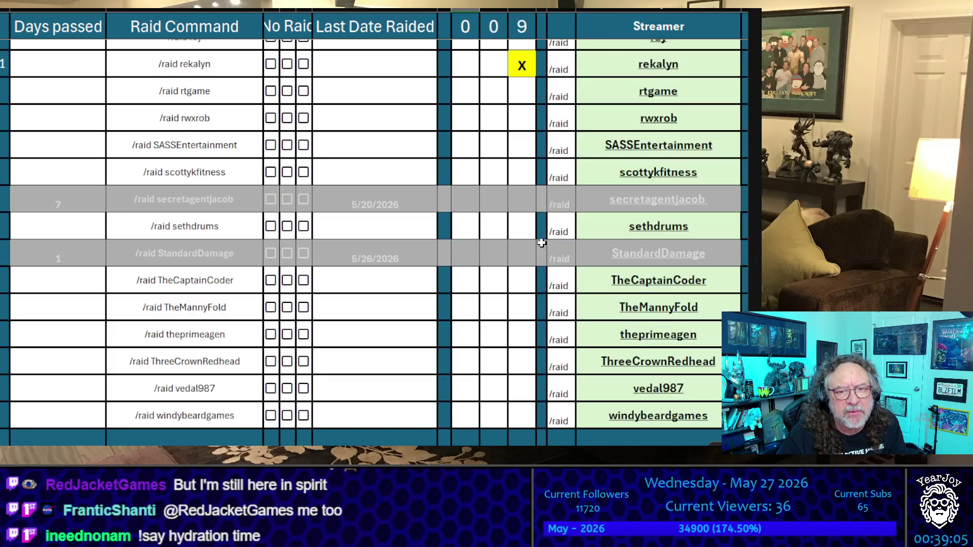
scroll(537, 243, "up", 2)
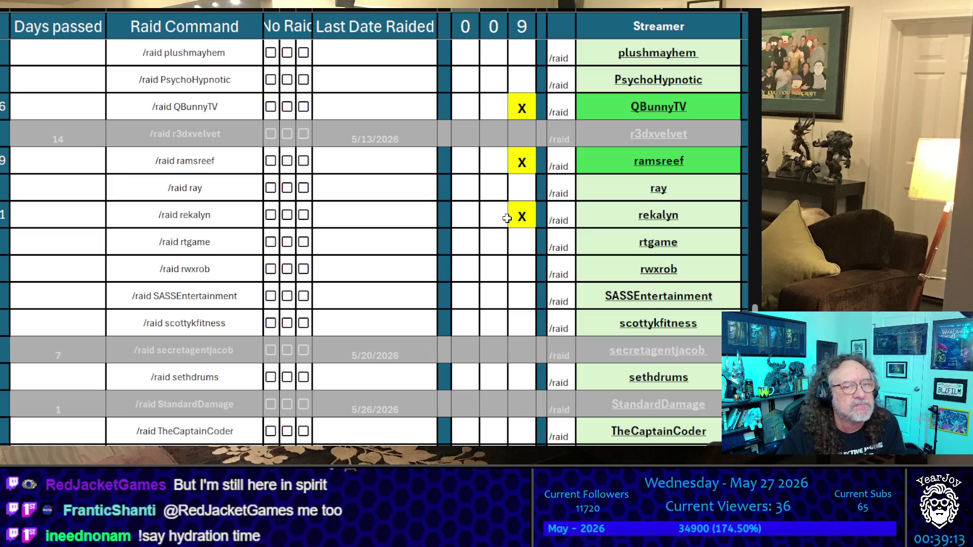
scroll(507, 218, "up", 5)
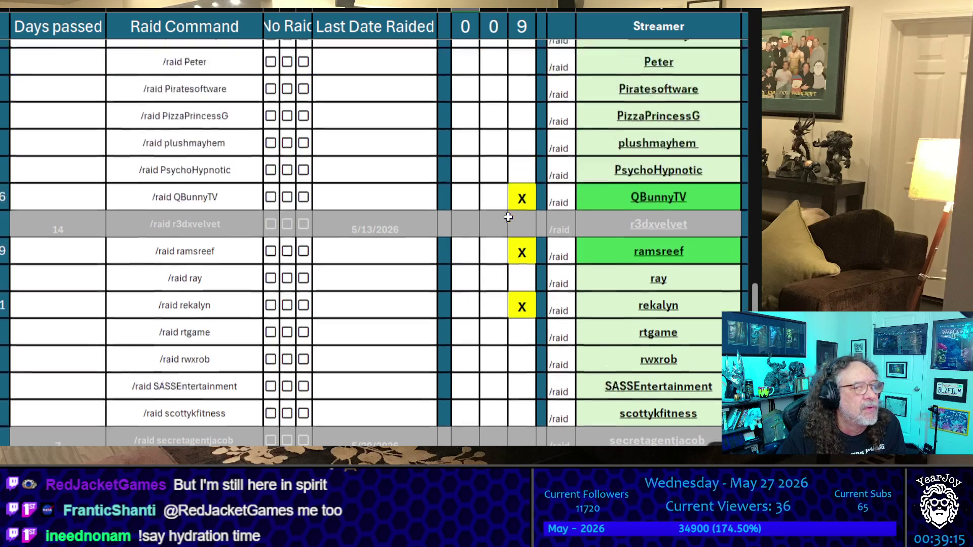
scroll(508, 217, "up", 7)
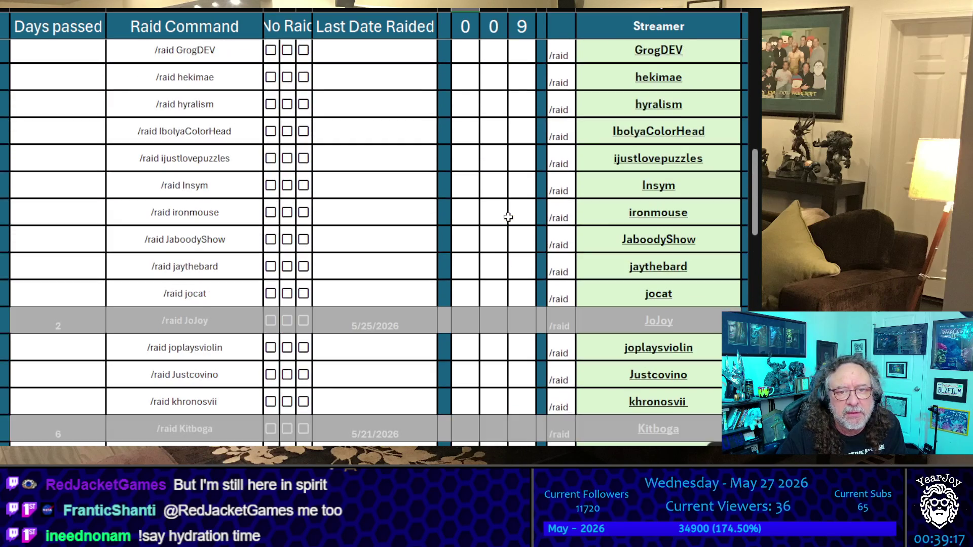
scroll(508, 217, "up", 3)
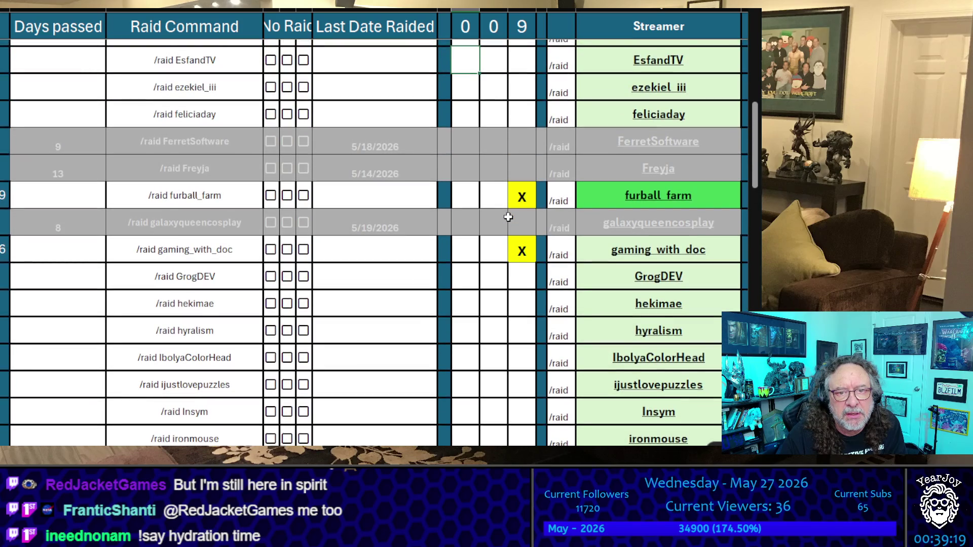
scroll(507, 217, "up", 1)
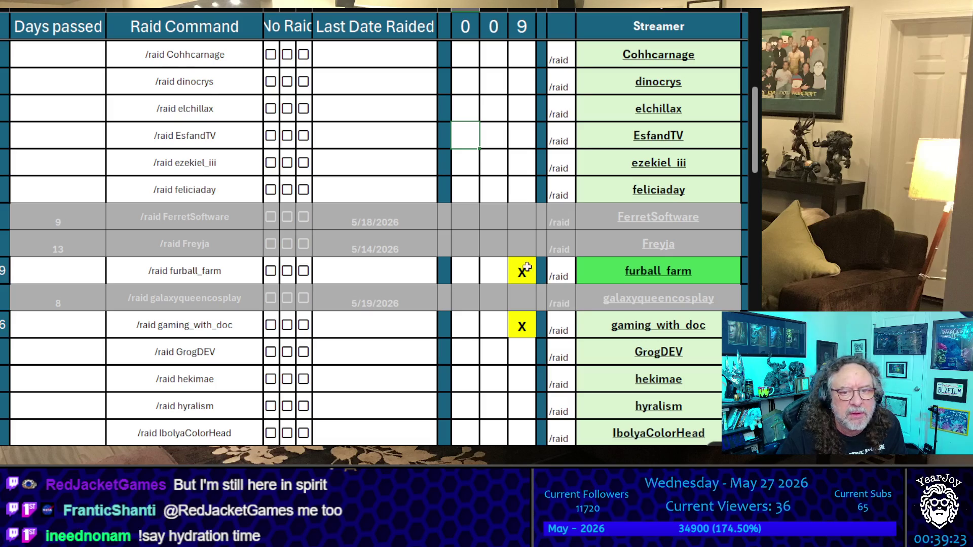
scroll(497, 261, "down", 3)
scroll(468, 261, "down", 4)
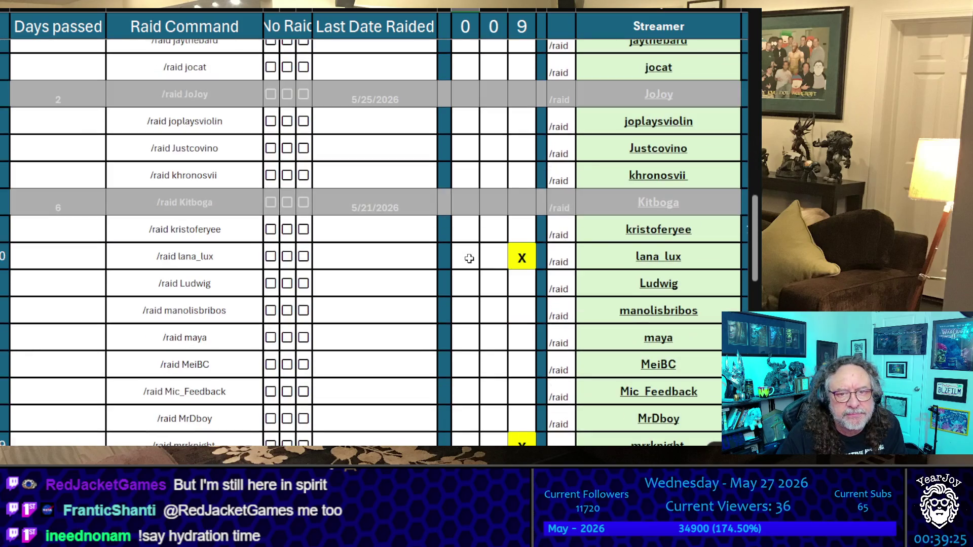
left_click(517, 70)
type("x")
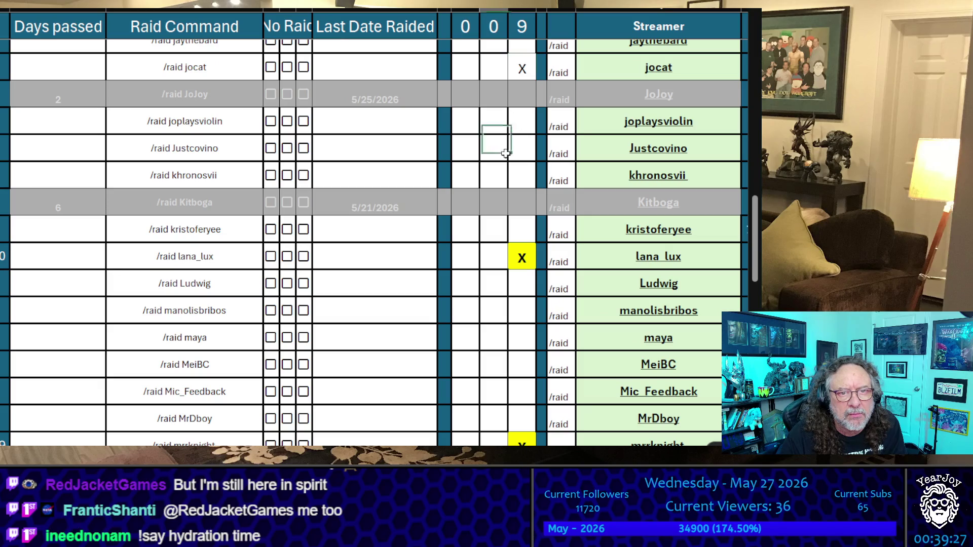
left_click(505, 152)
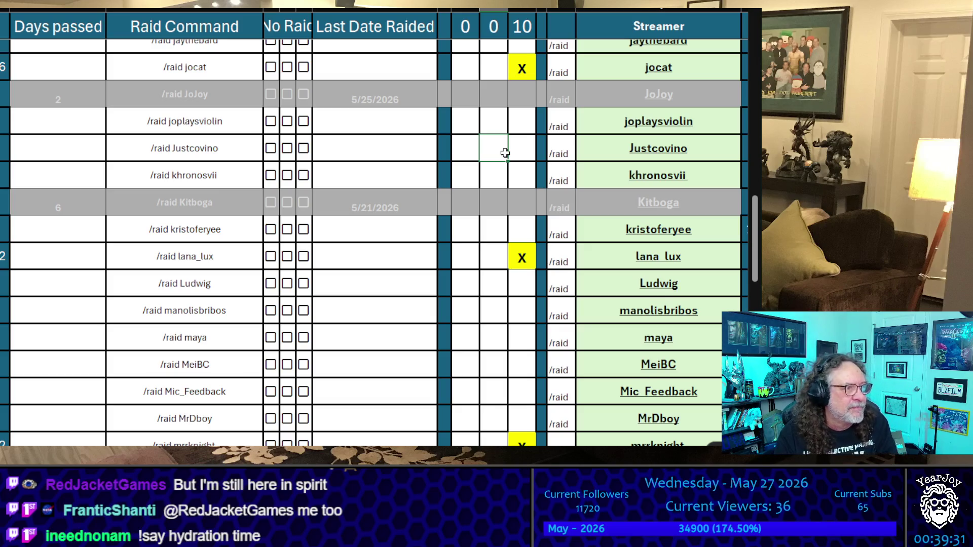
Mark ezekiel_iii and ray with an x in the new column.
scroll(513, 156, "down", 2)
scroll(525, 213, "up", 3)
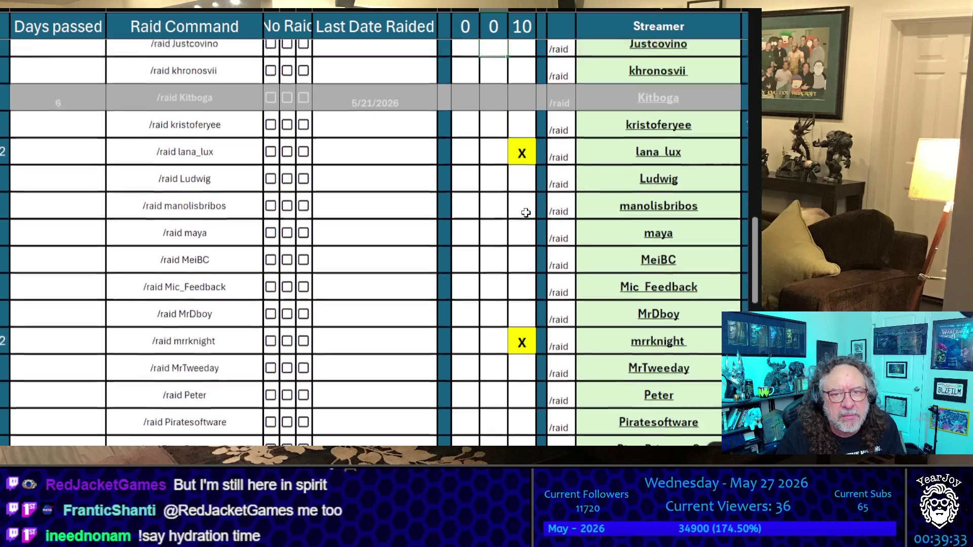
scroll(530, 172, "up", 5)
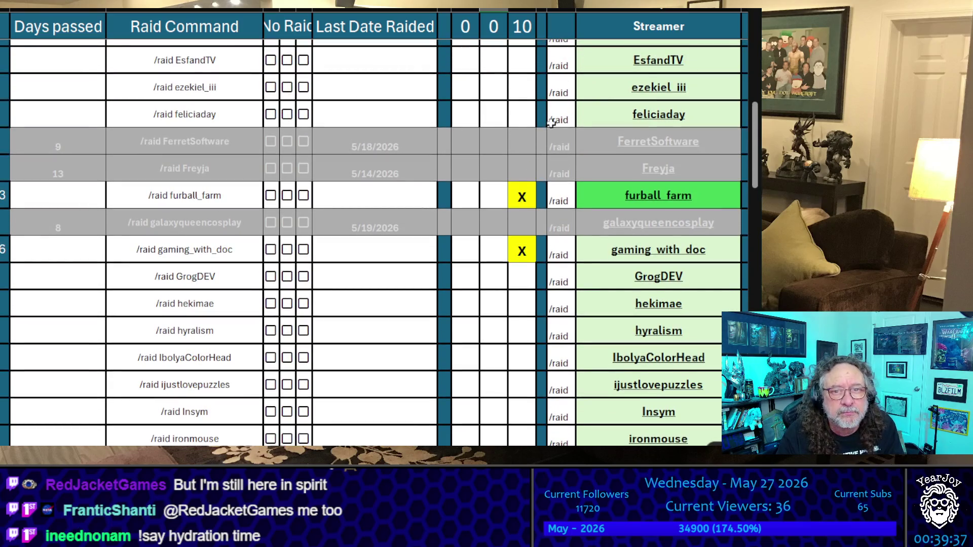
left_click(519, 89)
type("x")
left_click(489, 118)
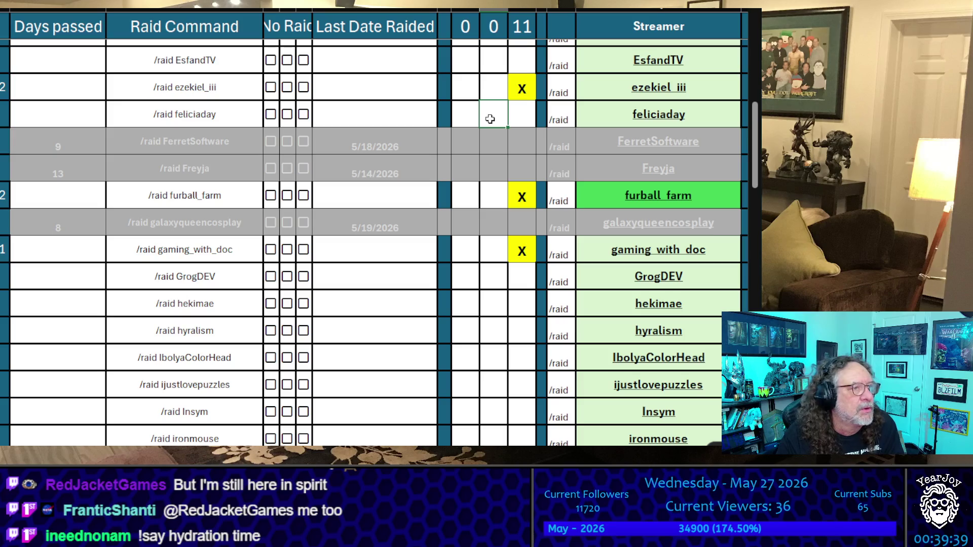
scroll(588, 202, "down", 12)
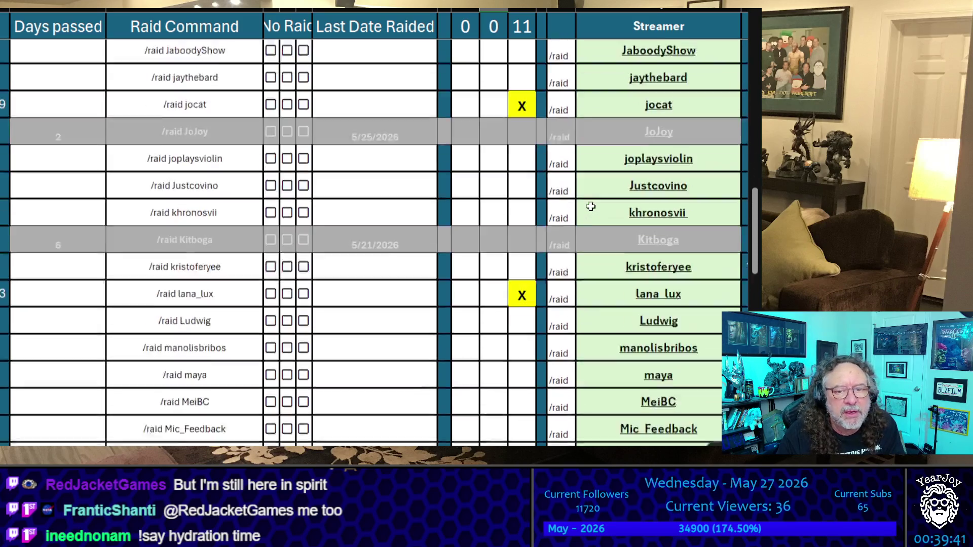
scroll(588, 201, "down", 1)
left_click(522, 187)
type("x")
left_click(494, 198)
Commit the x mark for vedal987, bringing the column's tally to 13.
scroll(522, 189, "up", 20)
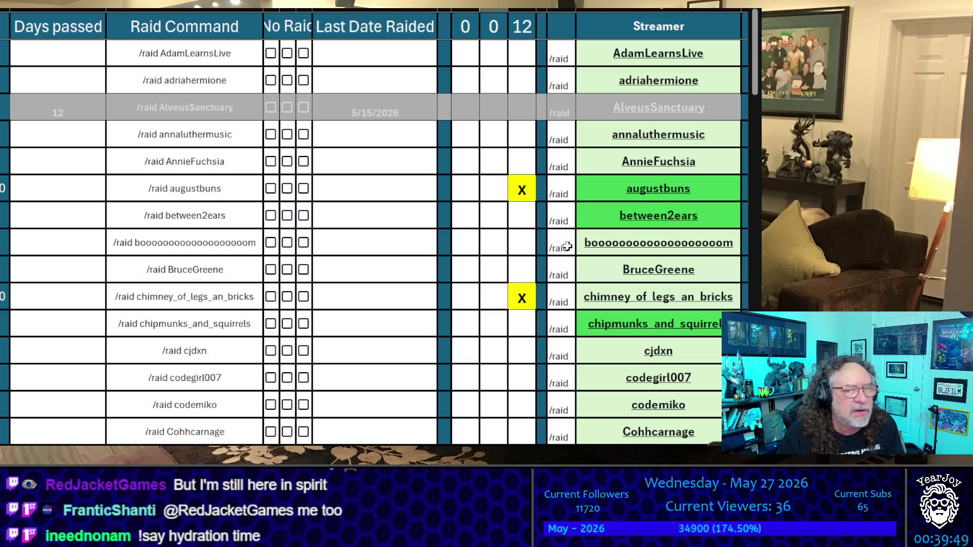
scroll(562, 245, "down", 15)
scroll(561, 244, "down", 6)
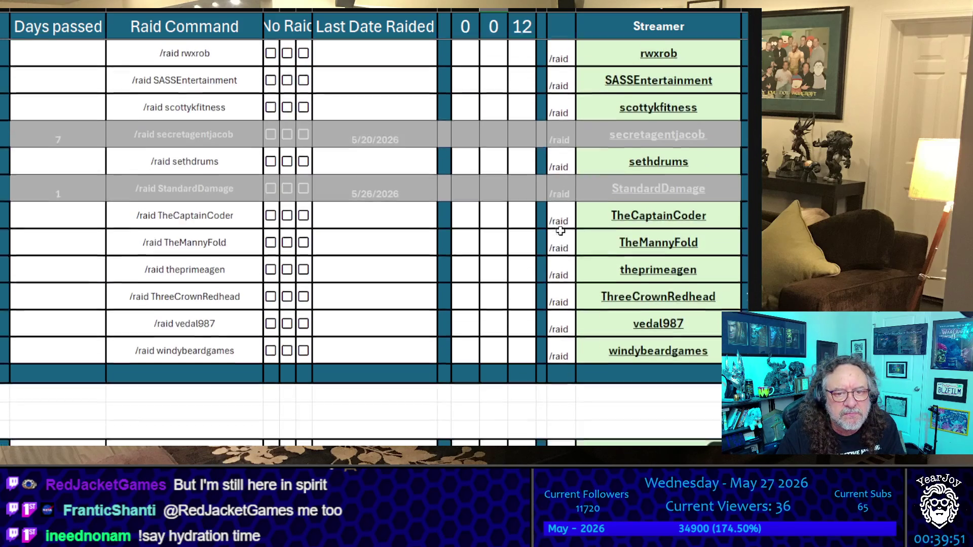
left_click(523, 311)
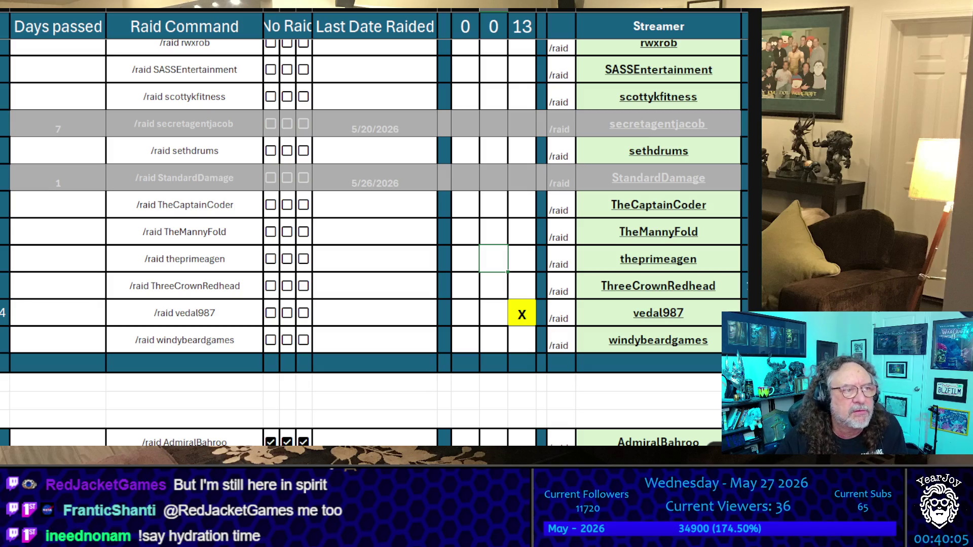
left_click(366, 415)
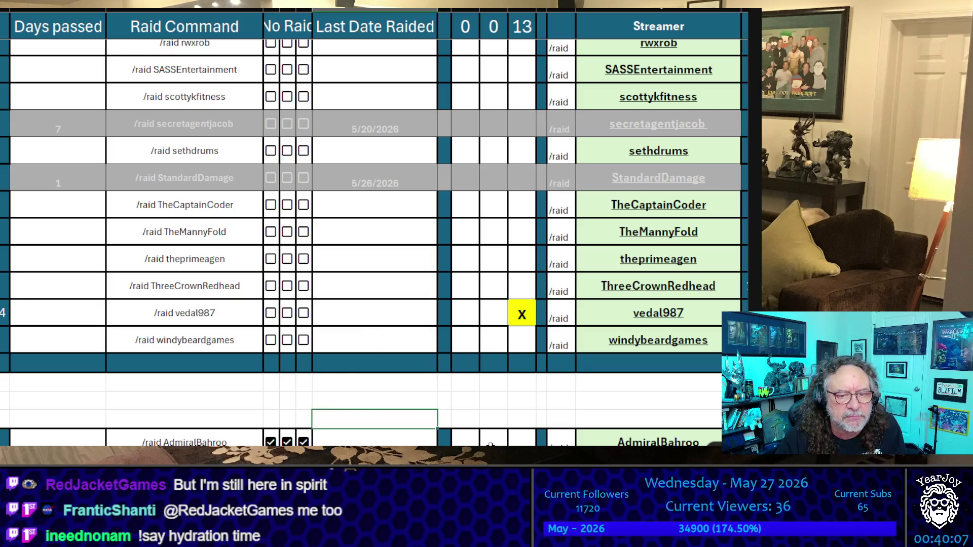
scroll(488, 360, "right", 10)
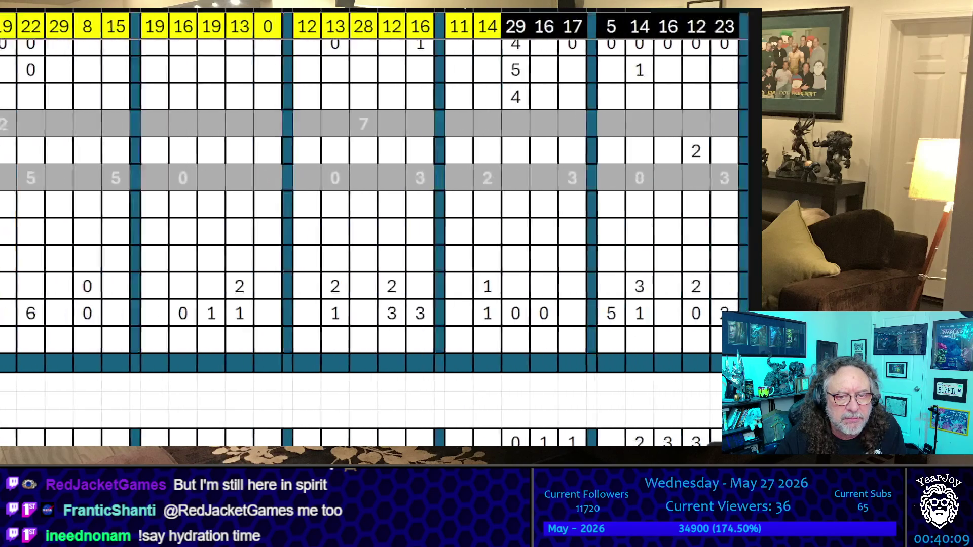
mouse_move(432, 365)
left_mouse_down()
mouse_move(76, 135)
mouse_move(2, 21)
left_mouse_up()
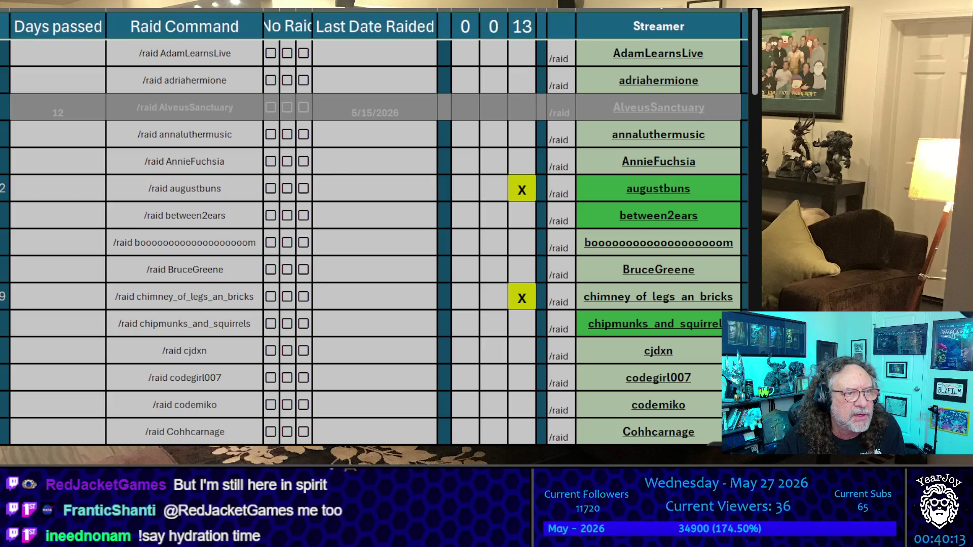
scroll(375, 228, "down", 1)
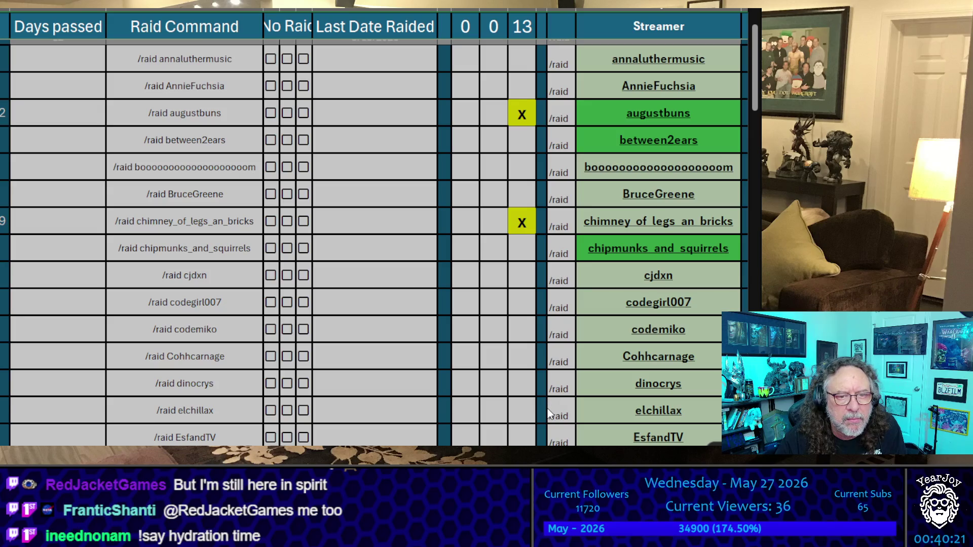
scroll(551, 413, "up", 4)
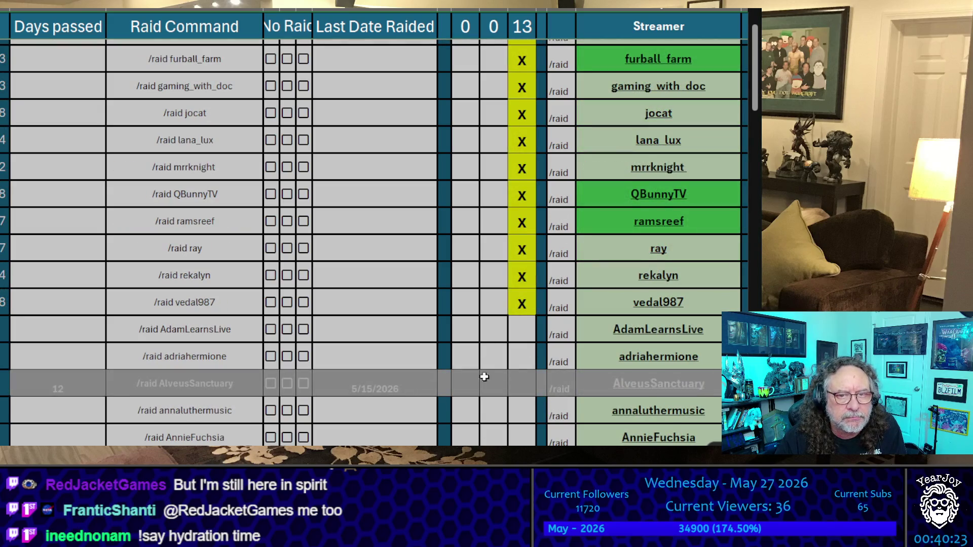
scroll(482, 385, "up", 1)
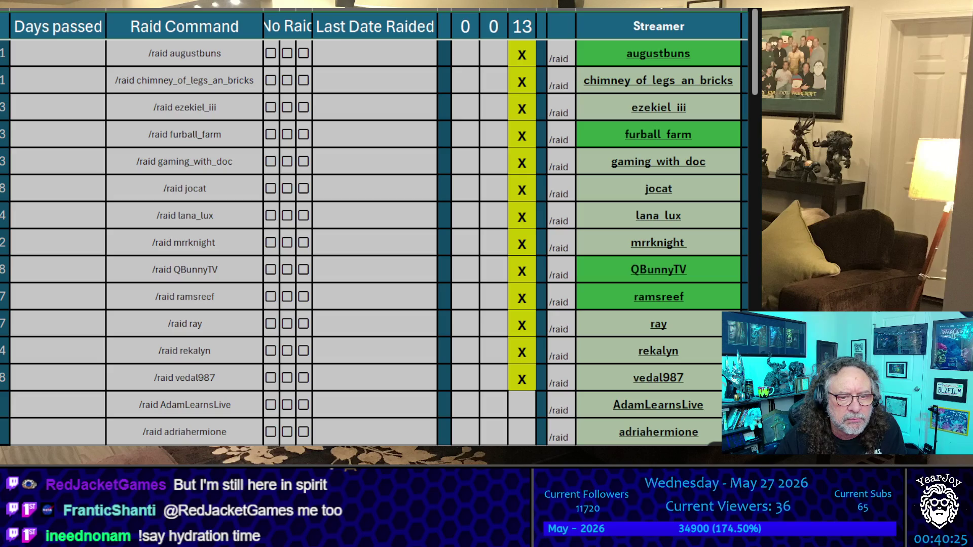
scroll(374, 227, "right", 5)
scroll(374, 227, "left", 5)
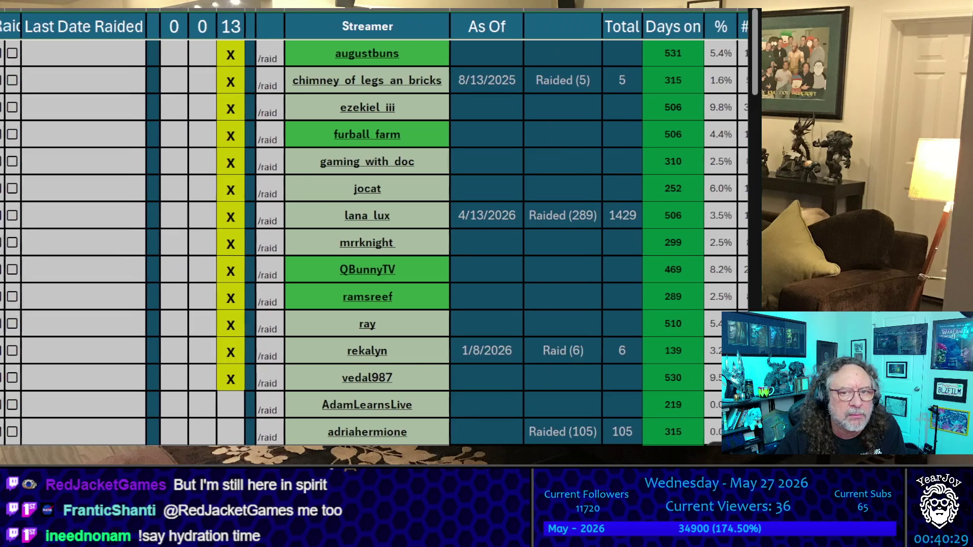
scroll(374, 227, "left", 1)
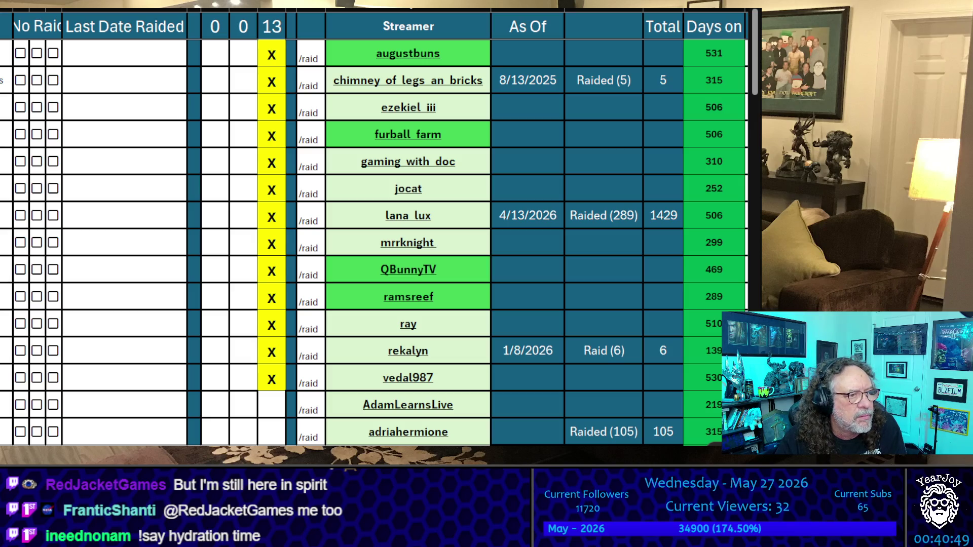
left_click(469, 55)
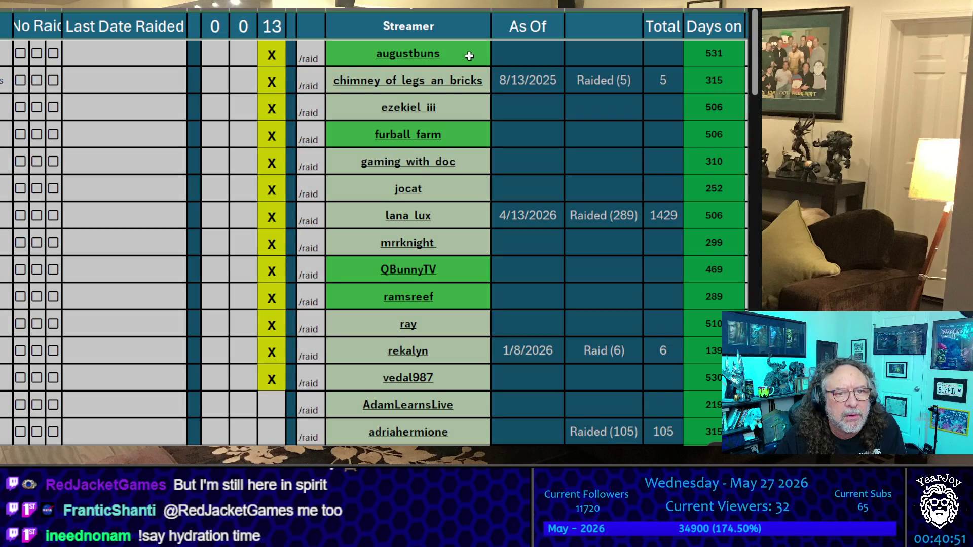
key("ctrl+c")
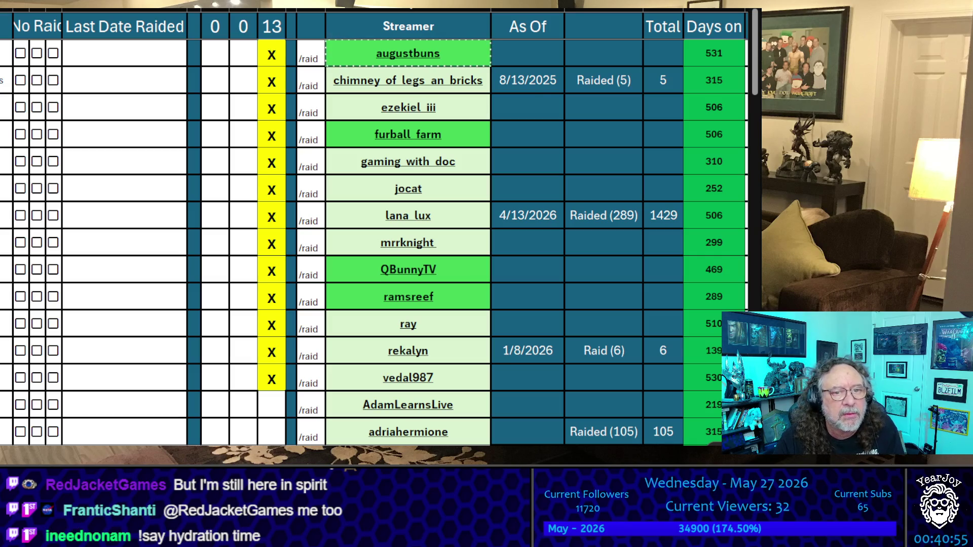
left_click(479, 76)
key("ctrl+c")
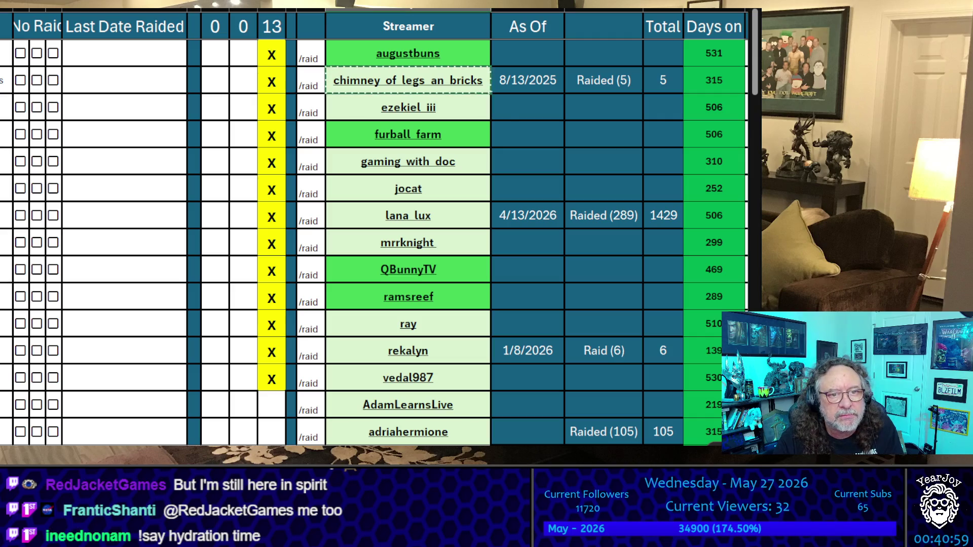
left_click(462, 104)
key("ctrl+c")
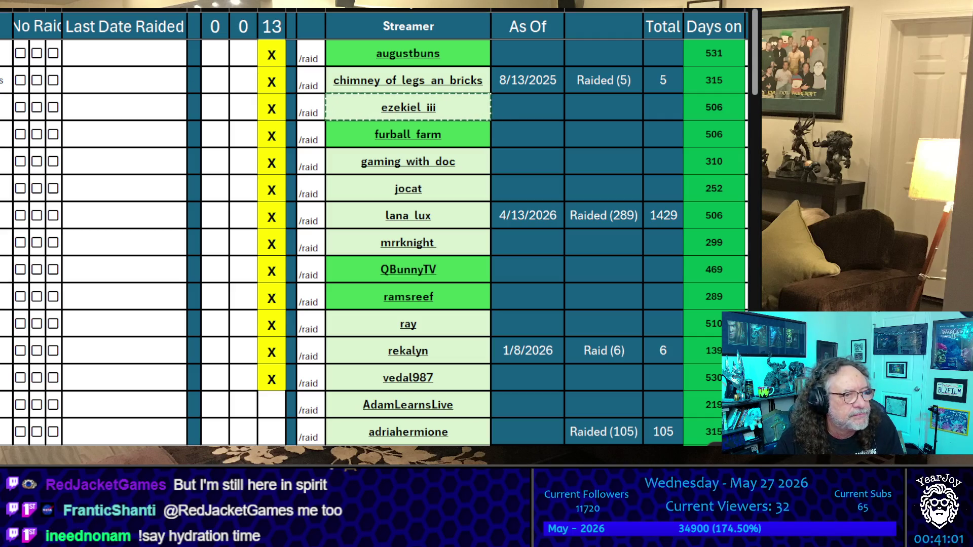
left_click(472, 133)
key("ctrl+c")
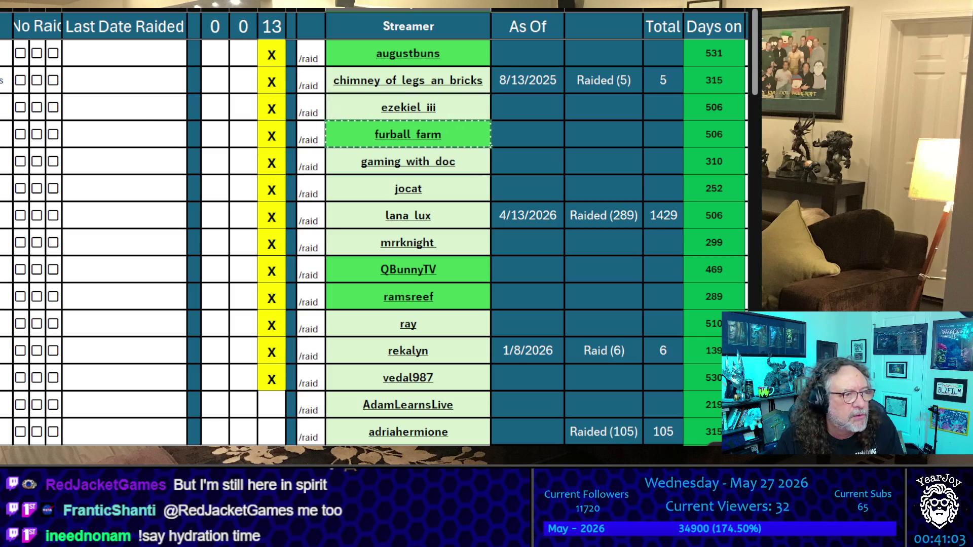
left_click(480, 162)
key("ctrl+c")
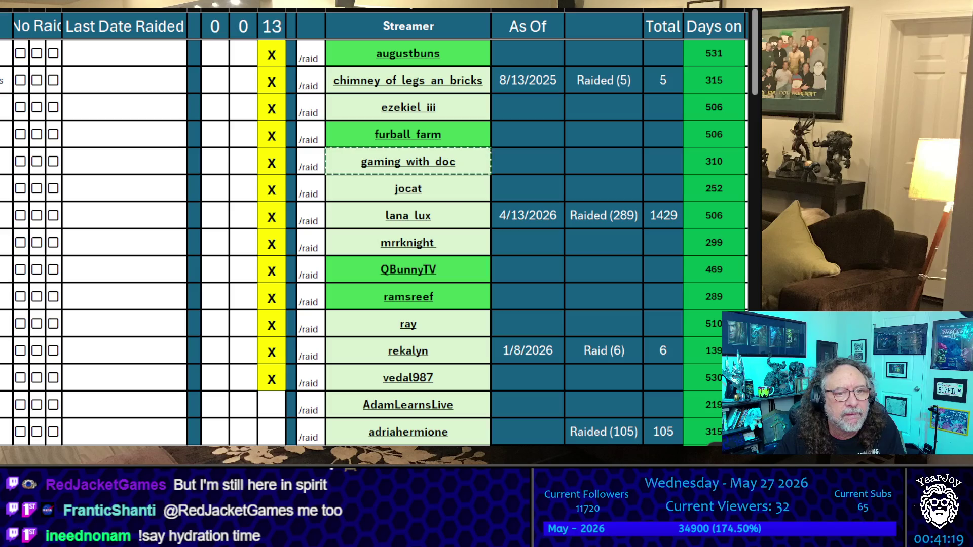
left_click(233, 163)
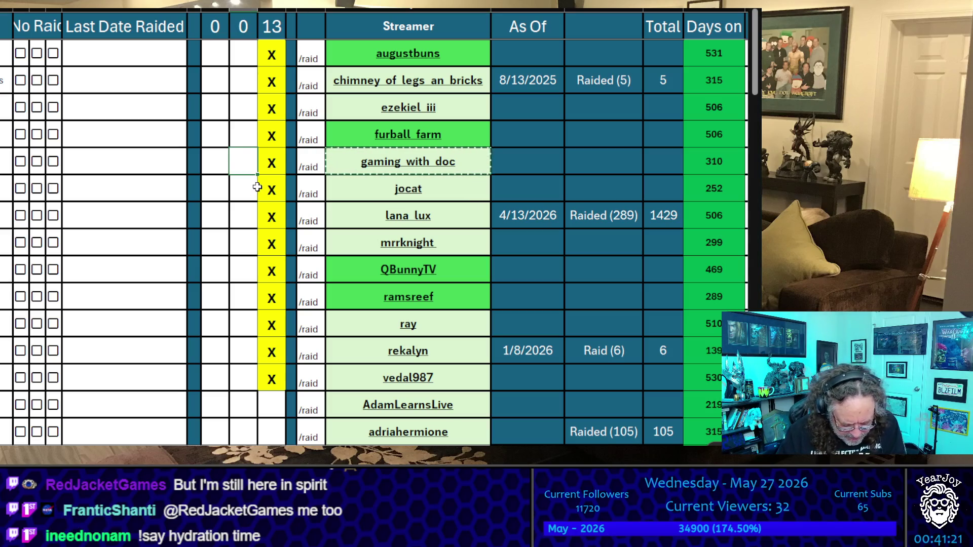
type("X")
key("Up")
type("X")
key("Up")
type("X")
Enter a 0 raid count beside each of the first five streamers.
key("Up")
type("X")
key("Up")
type("X")
key("Left")
type("0")
key("Down")
type("0")
key("Down")
type("0")
key("Down")
type("0")
key("Down")
type("0")
key("Up")
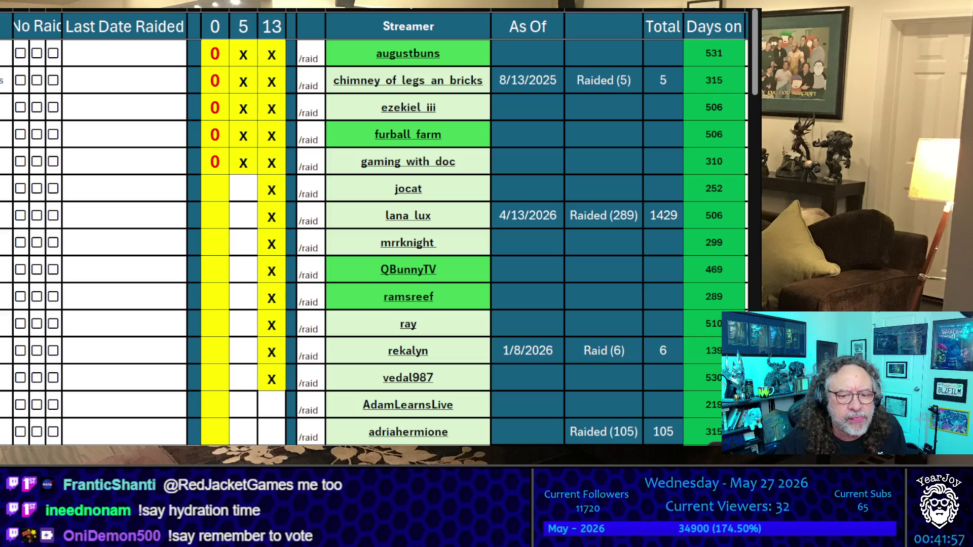
left_click(215, 134)
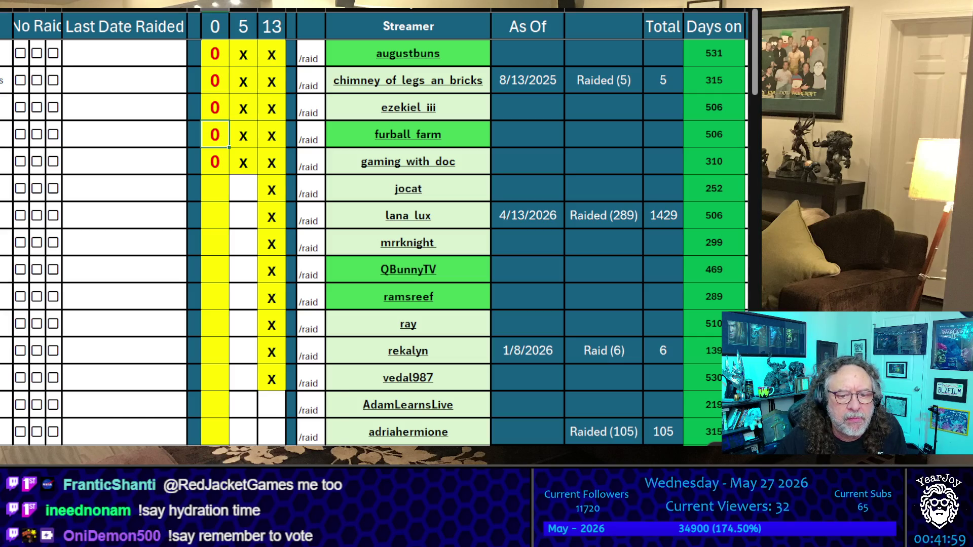
Set ezekiel_iii's raid count to 2.
scroll(374, 227, "left", 3)
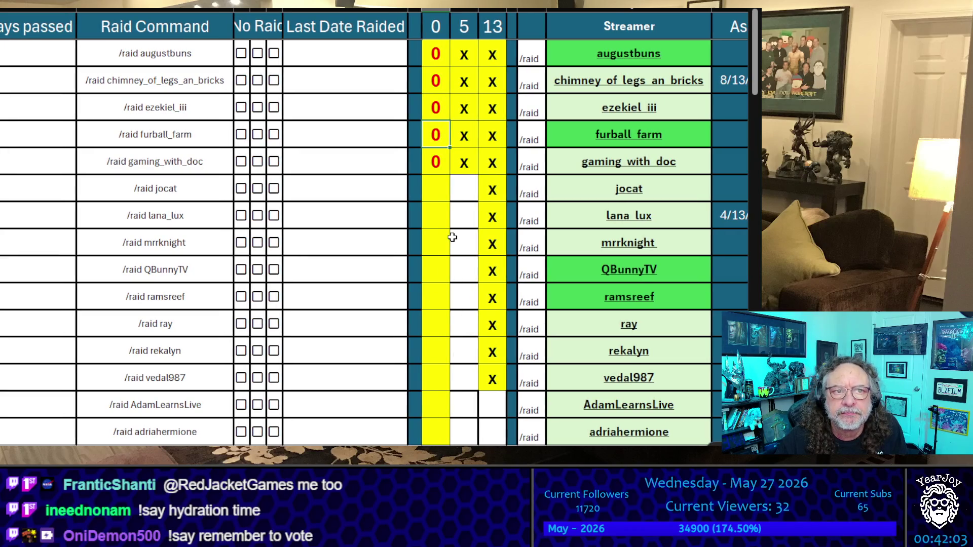
left_click(438, 115)
type("2")
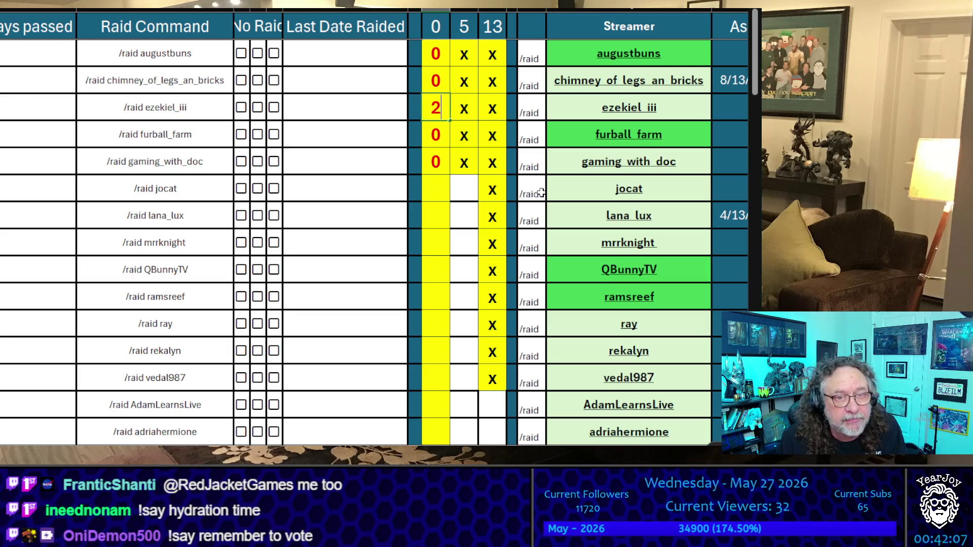
key("Return")
Set chimney_of_legs_an_bricks's raid count to 1.
key("Up")
key("Up")
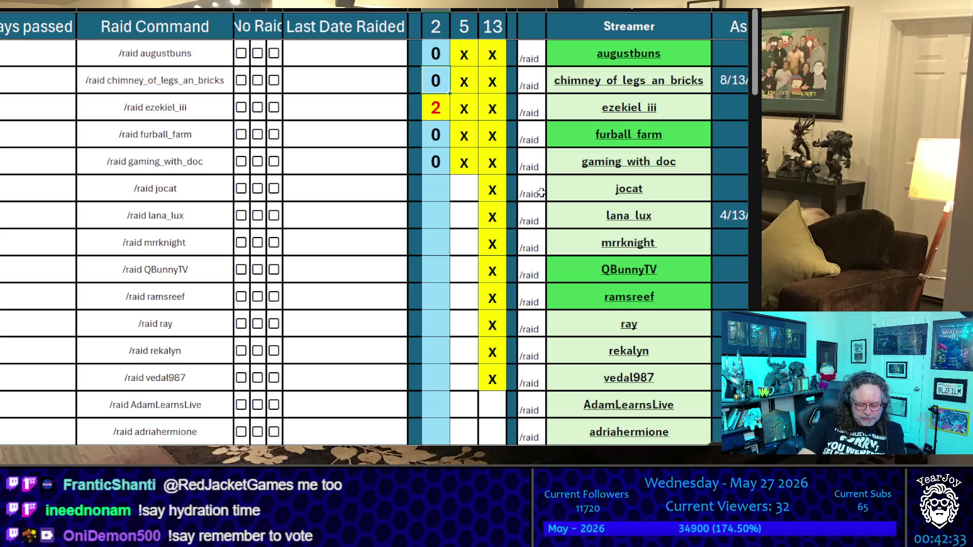
key("Up")
key("Down")
type("1")
key("Up")
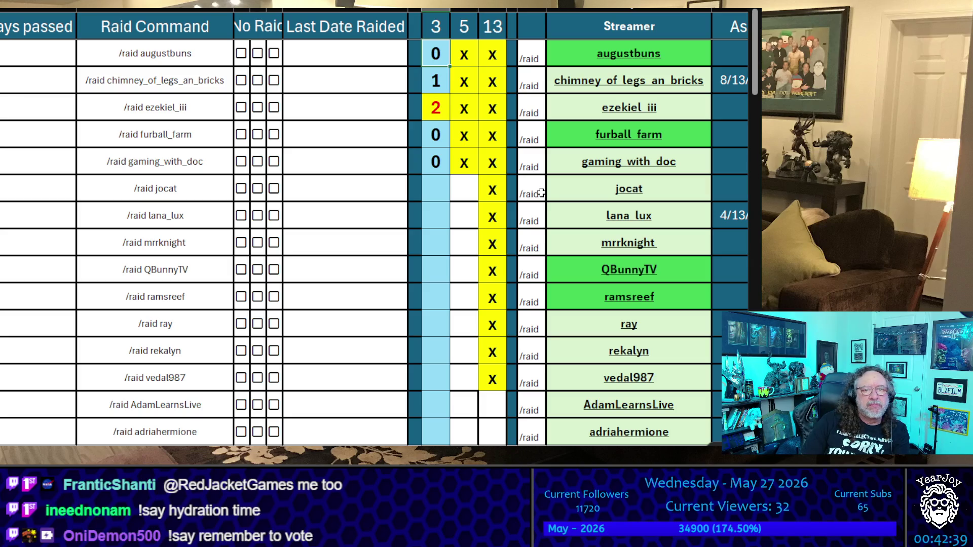
key("Down")
key("Down")
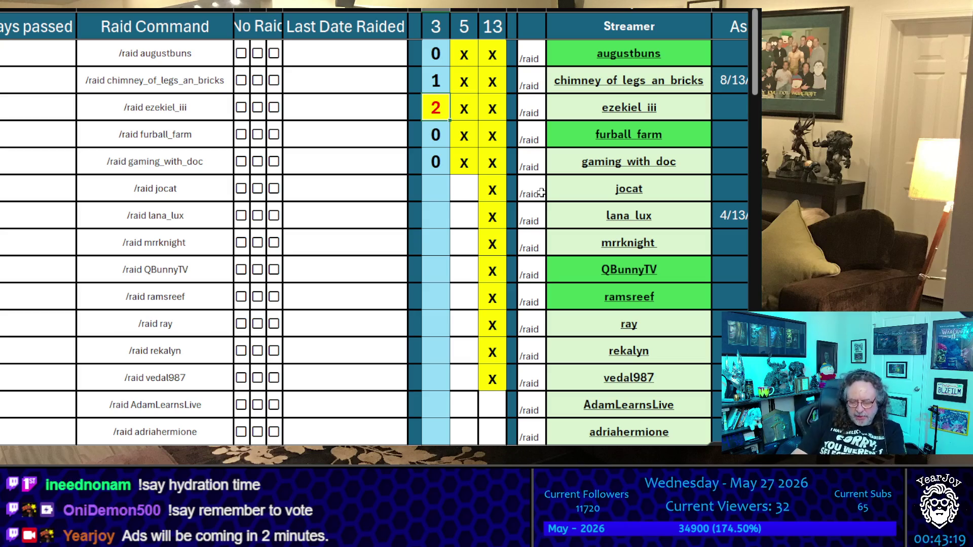
key("Up")
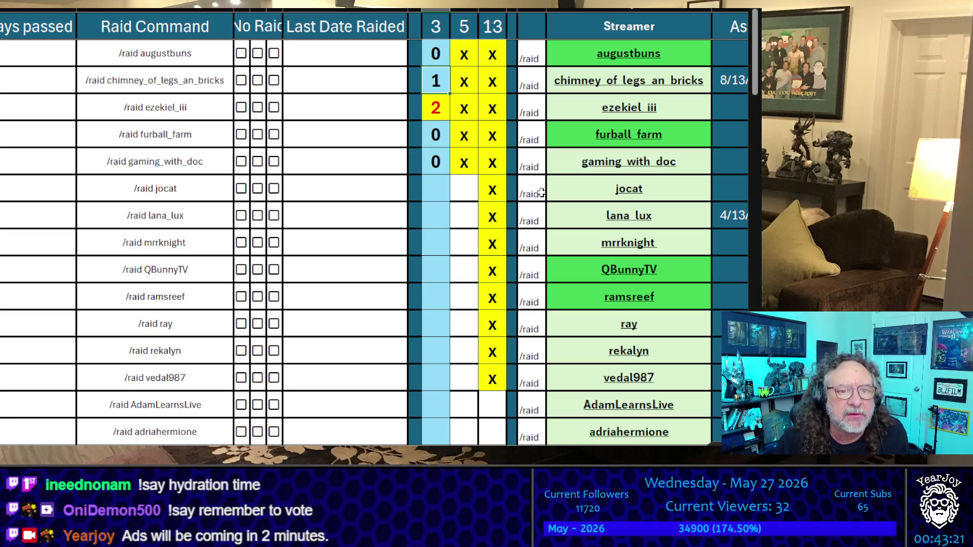
Set chimney_of_legs_an_bricks's raid count to 2 and copy the jocat streamer name.
type("2")
key("Return")
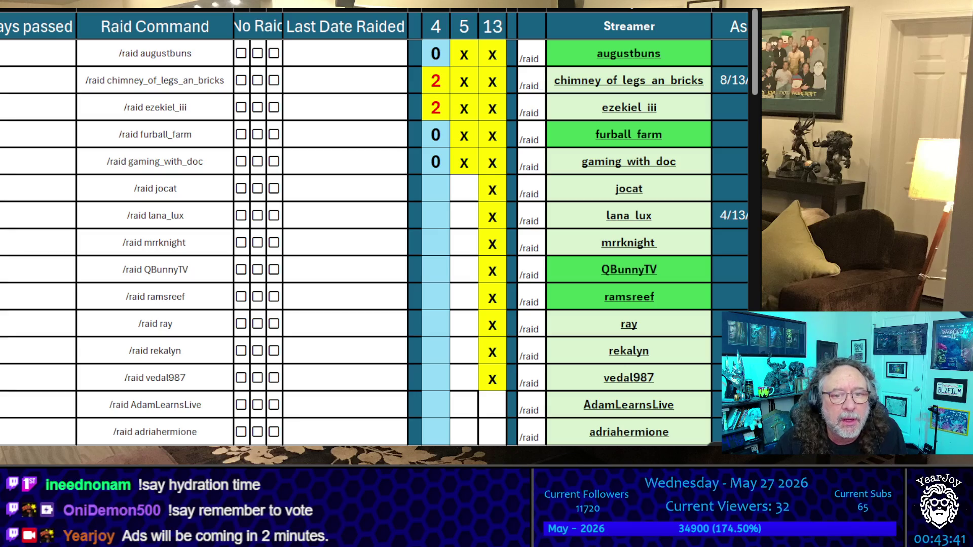
left_click(690, 183)
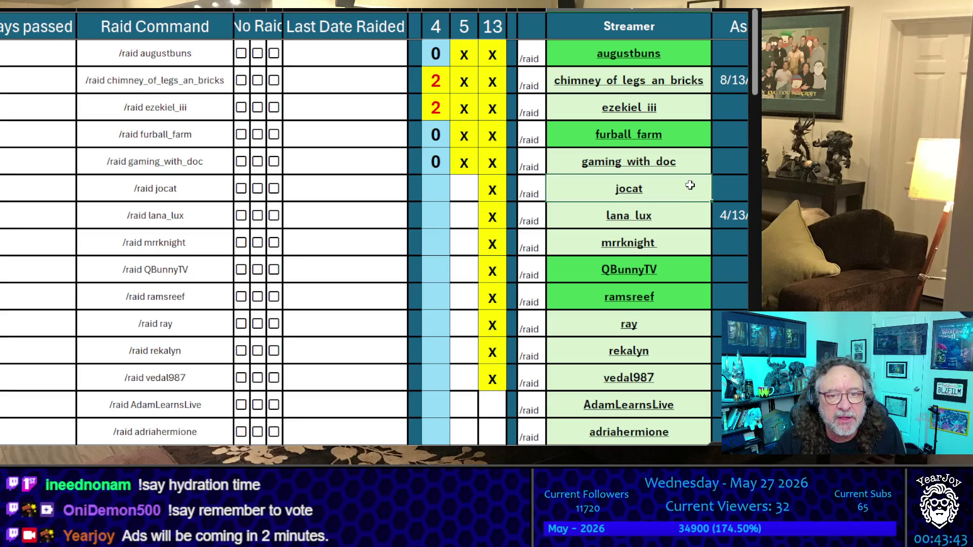
key("ctrl+c")
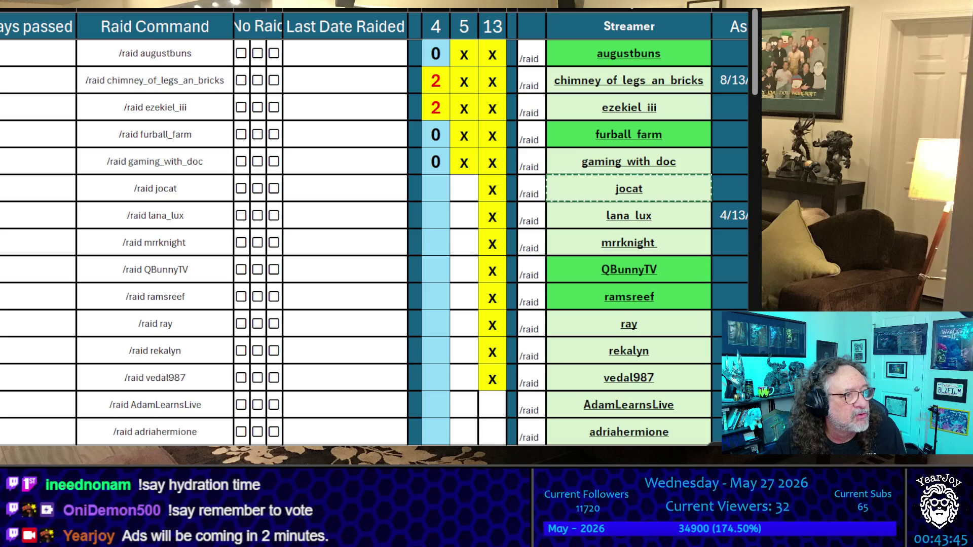
Copy the lana_lux, mrrknight and QBunnyTV streamer names in turn.
scroll(375, 233, "down", 1)
left_click(629, 140)
key("ctrl+c")
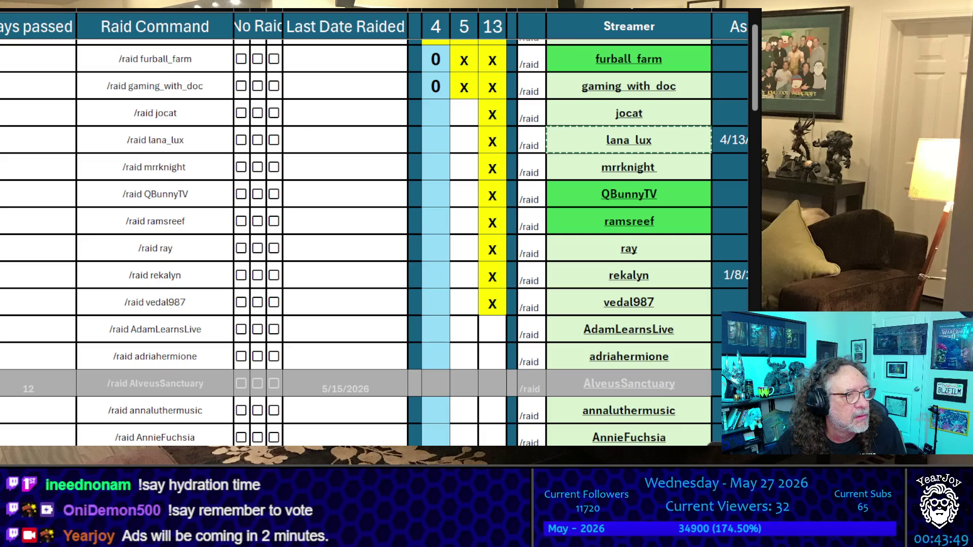
left_click(680, 169)
key("ctrl+c")
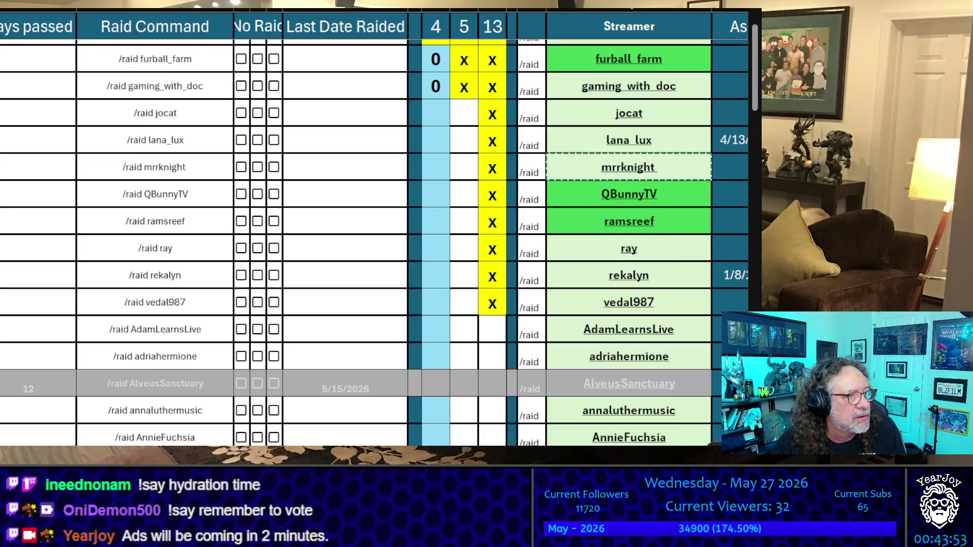
left_click(686, 196)
key("ctrl+c")
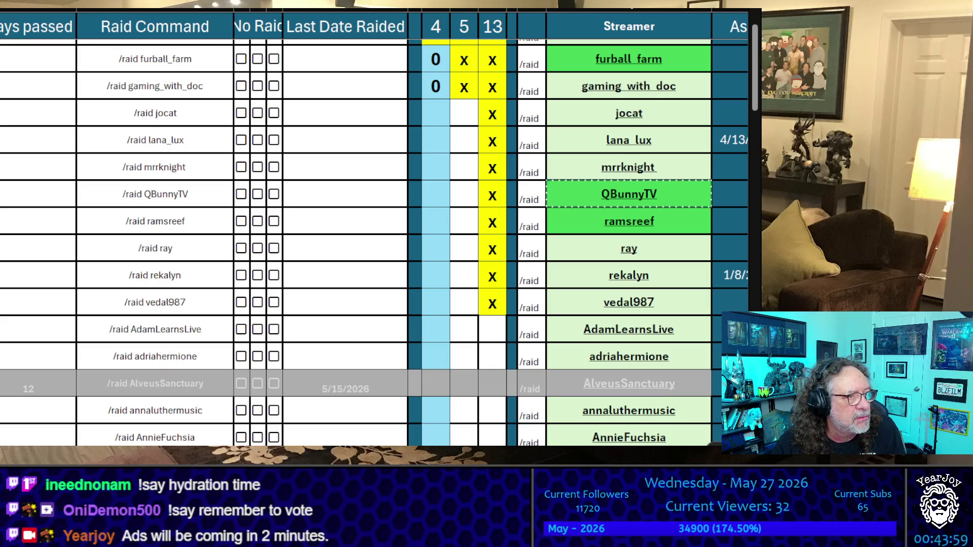
Mark the QBunnyTV, mrrknight, lana_lux and jocat rows with an X.
left_click(463, 195)
type("X")
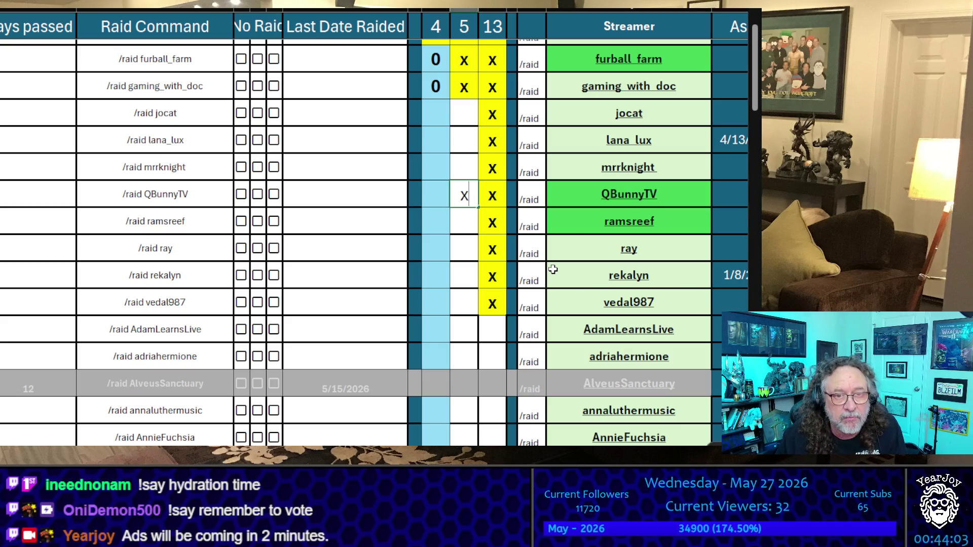
key("Up")
type("X")
key("Up")
type("X")
Enter a raid count of 0 for the newly marked streamers.
key("Up")
type("X")
key("Left")
type("0")
key("Down")
type("0")
key("Down")
type("0")
key("Down")
type("0")
key("Up")
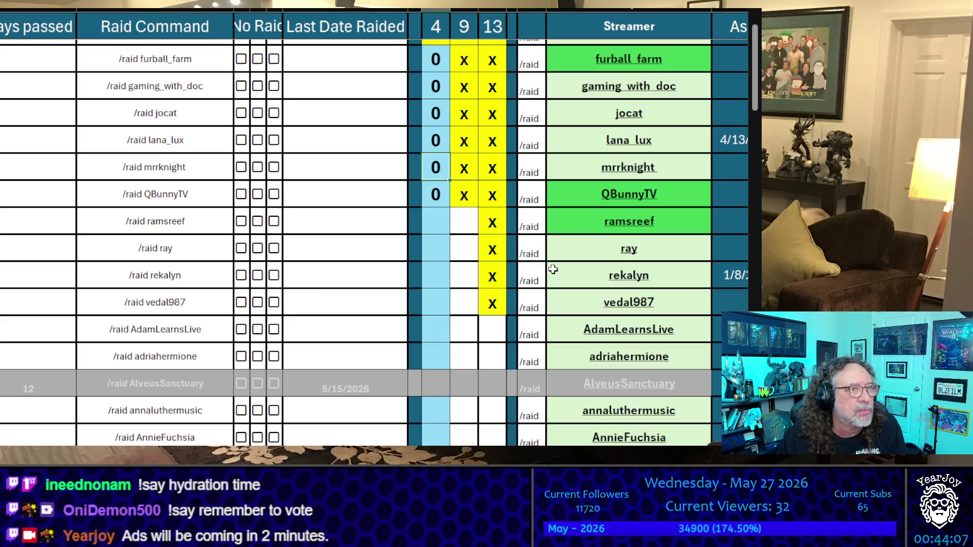
key("Up")
key("Up")
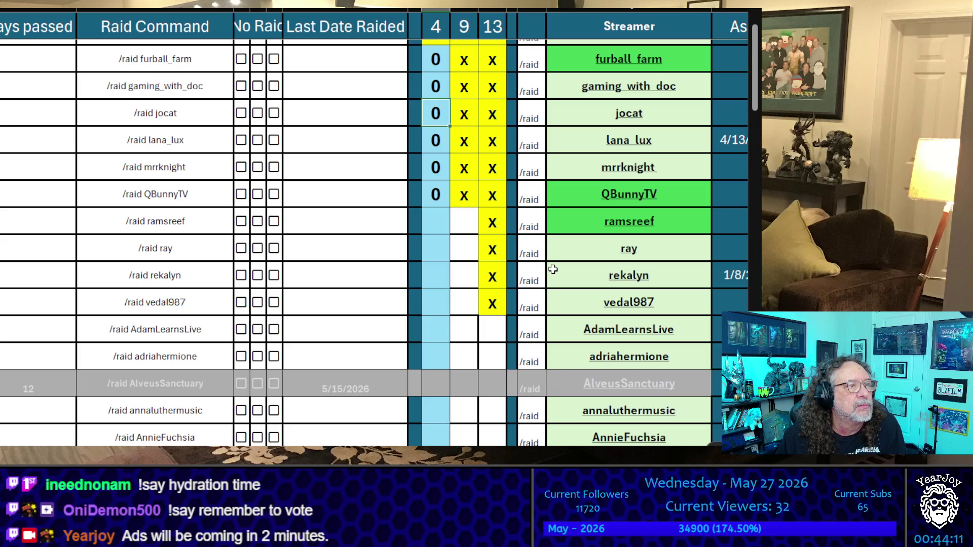
Change lana_lux's raid count to 1 and review the top rows' counts.
key("Down")
type("1")
key("Return")
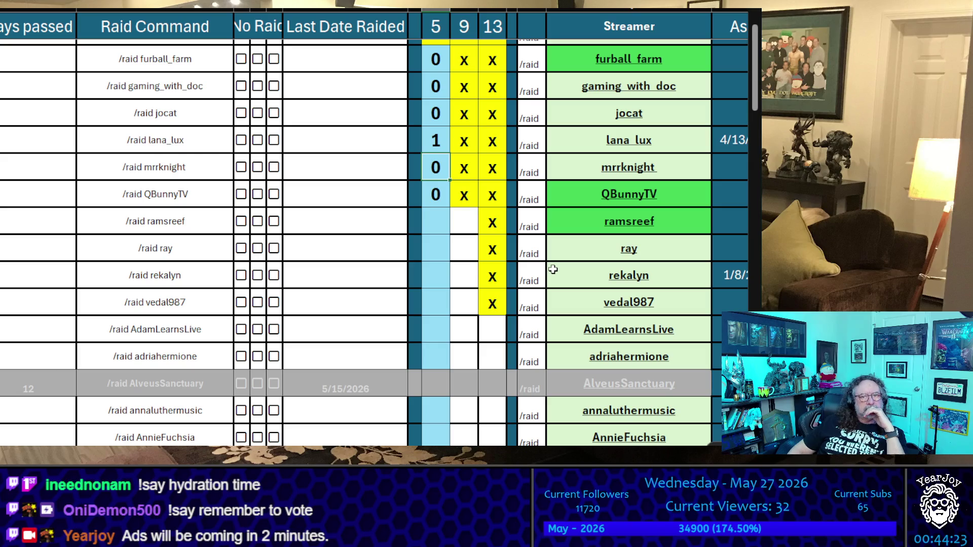
key("Left")
key("Up")
key("Up")
key("Up")
key("Up")
key("Down")
key("Down")
key("Down")
key("Right")
key("Up")
key("Up")
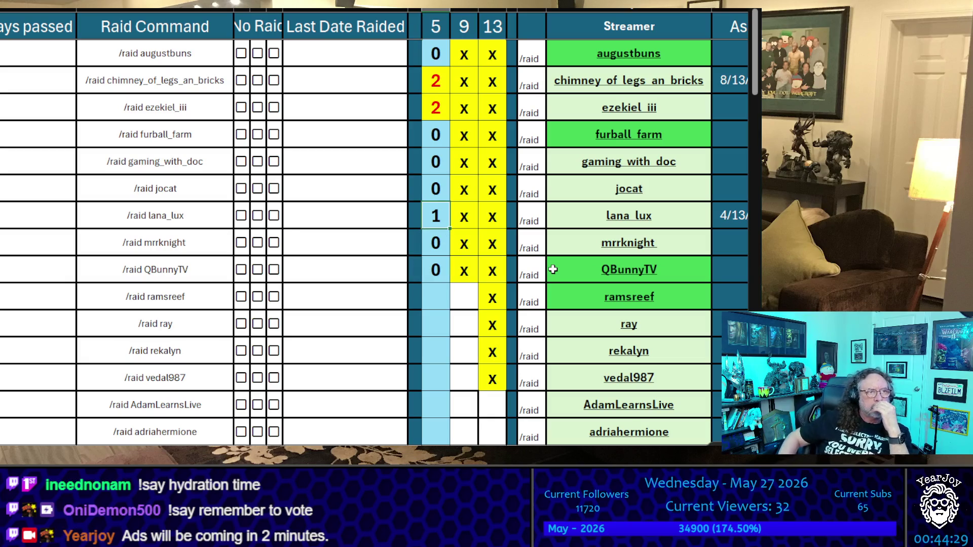
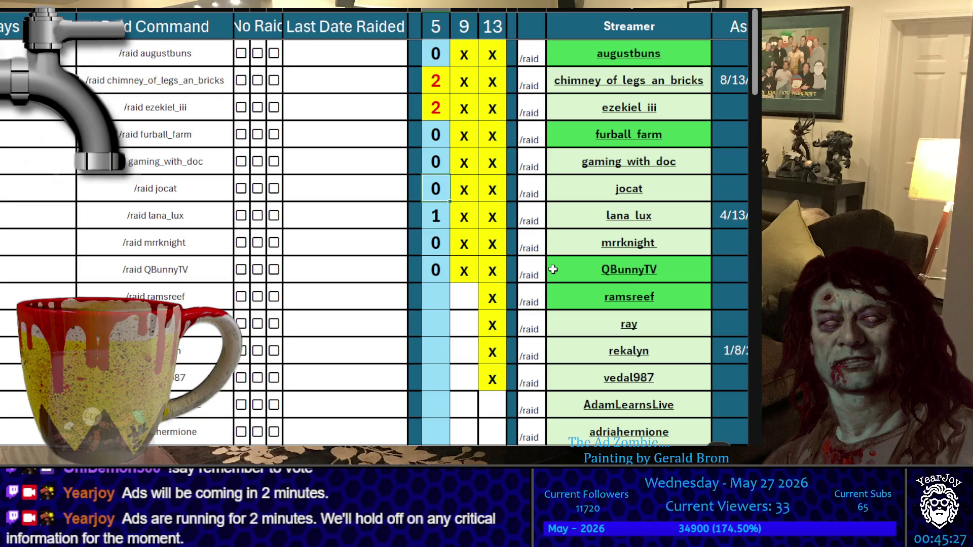
Change lana_lux's raid count from 1 to 2.
type("2")
key("Return")
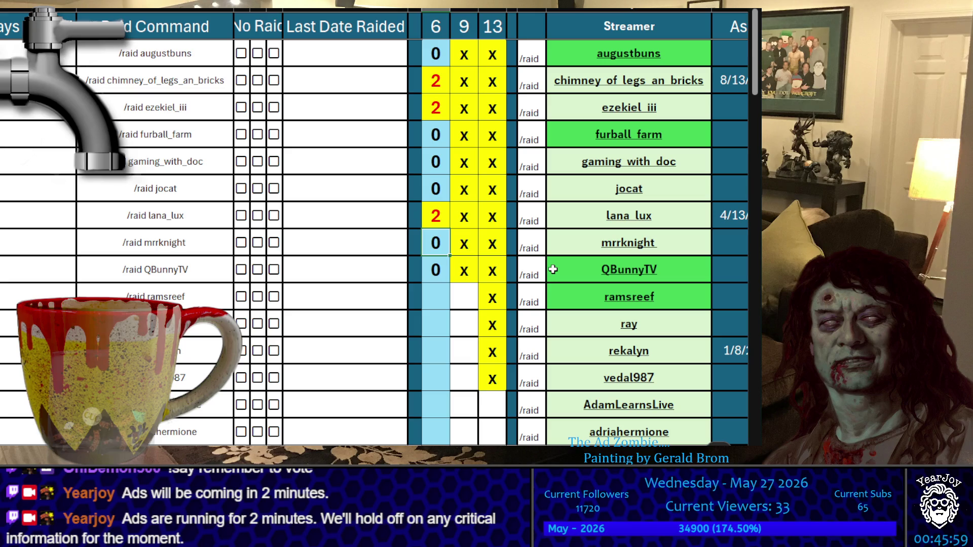
key("Down")
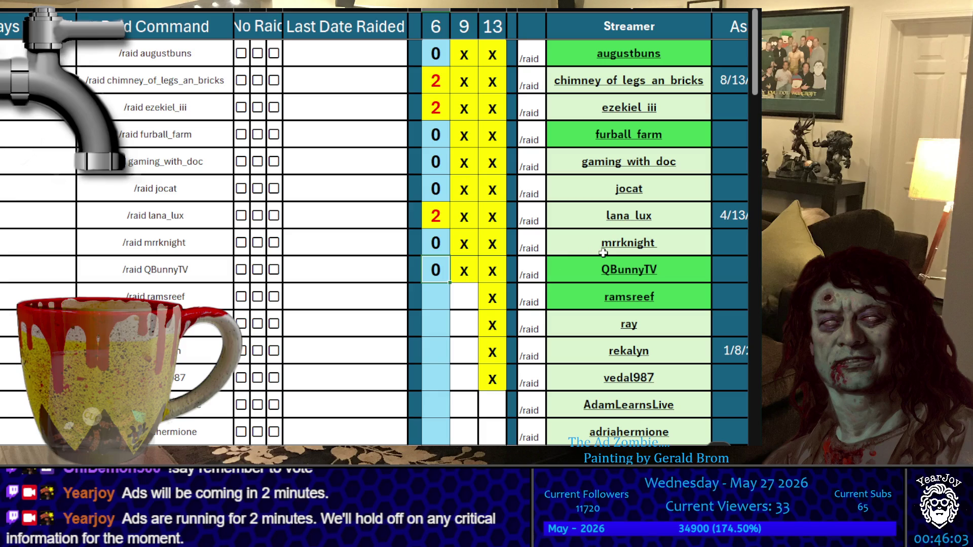
scroll(572, 310, "down", 3)
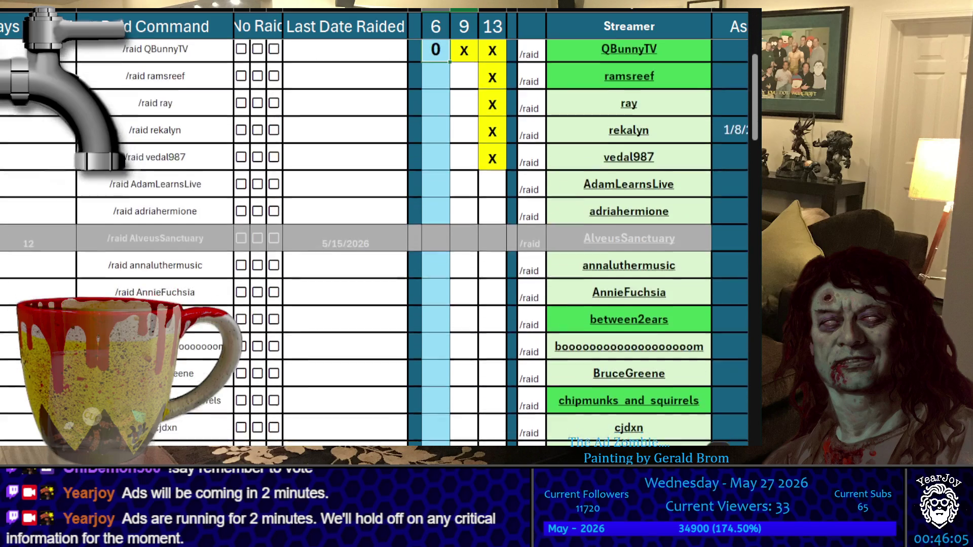
key("Left")
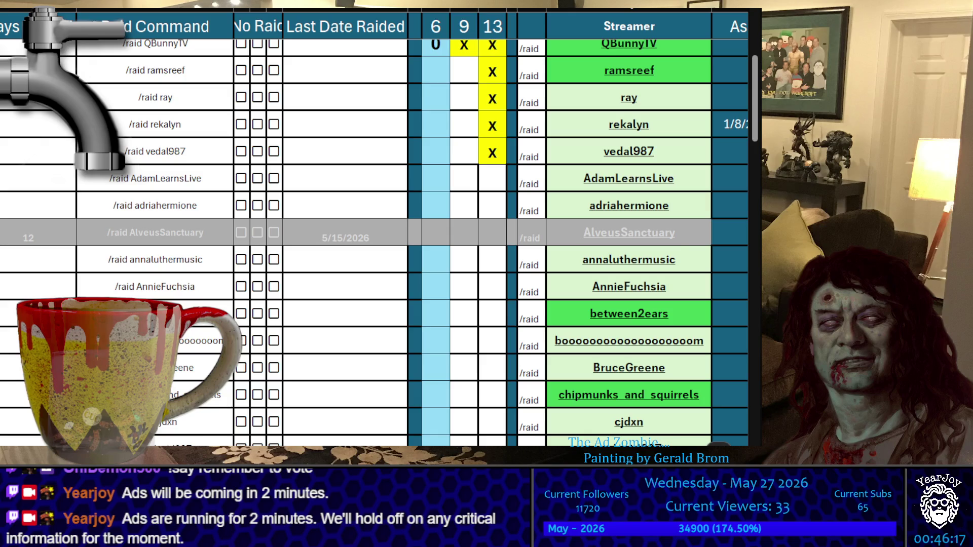
Copy the ramsreef, ray and rekalyn streamer names one after another.
left_click(698, 184)
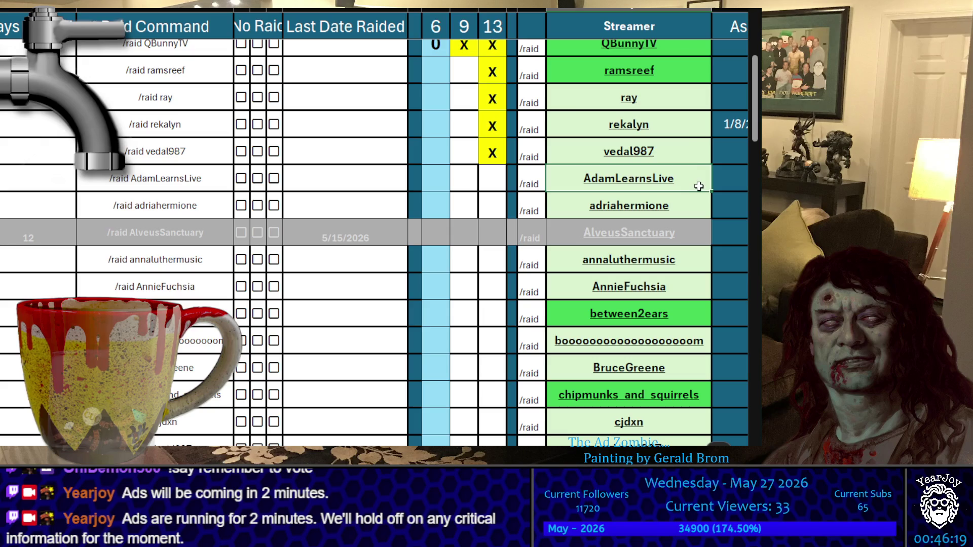
left_click(679, 71)
key("ctrl+c")
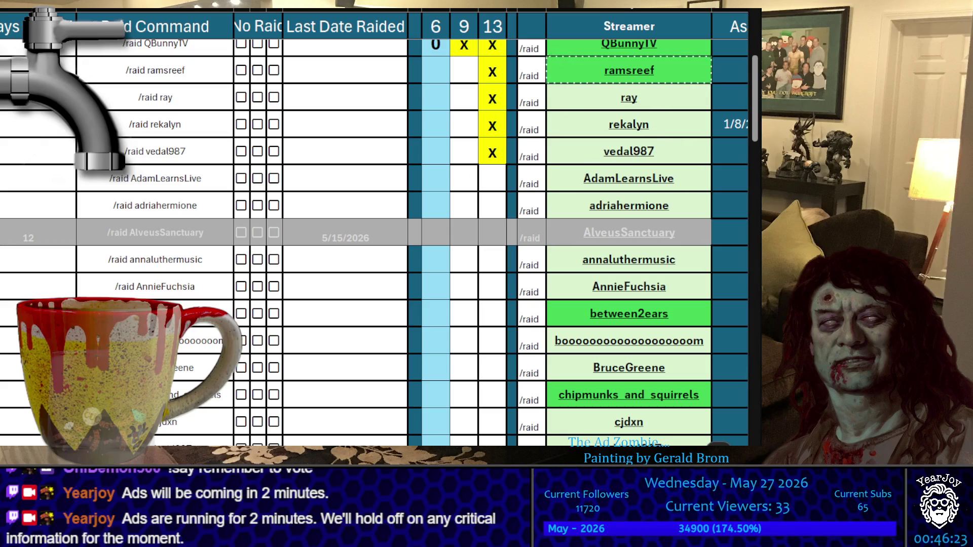
left_click(698, 101)
key("ctrl+c")
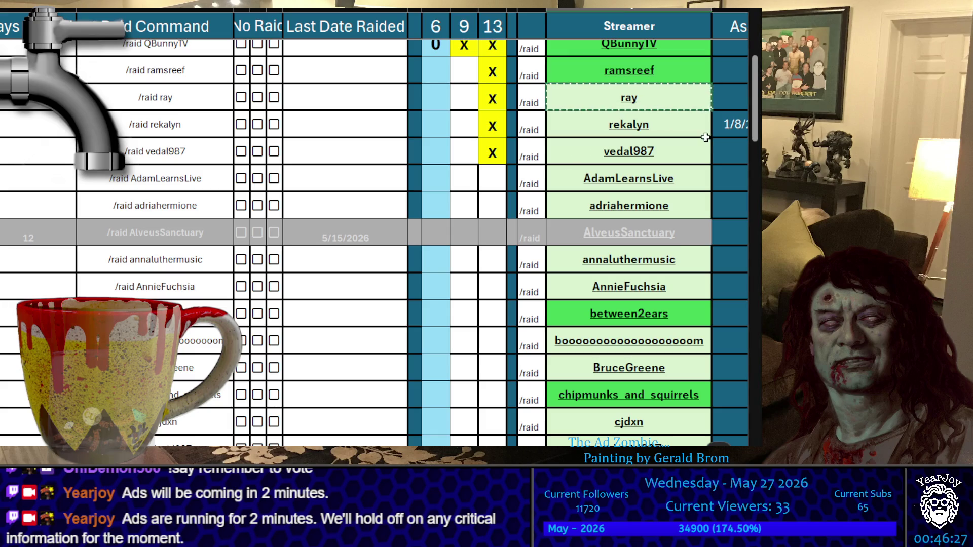
scroll(702, 133, "down", 1)
key("ctrl+c")
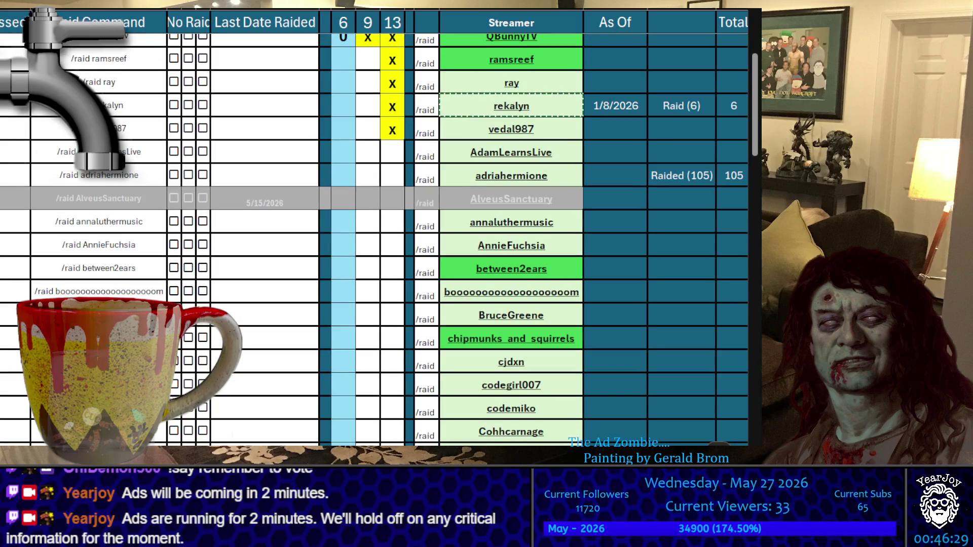
Copy vedal987's name, then put x marks beside vedal987, rekalyn, ray and ramsreef.
left_click(511, 128)
key("ctrl+c")
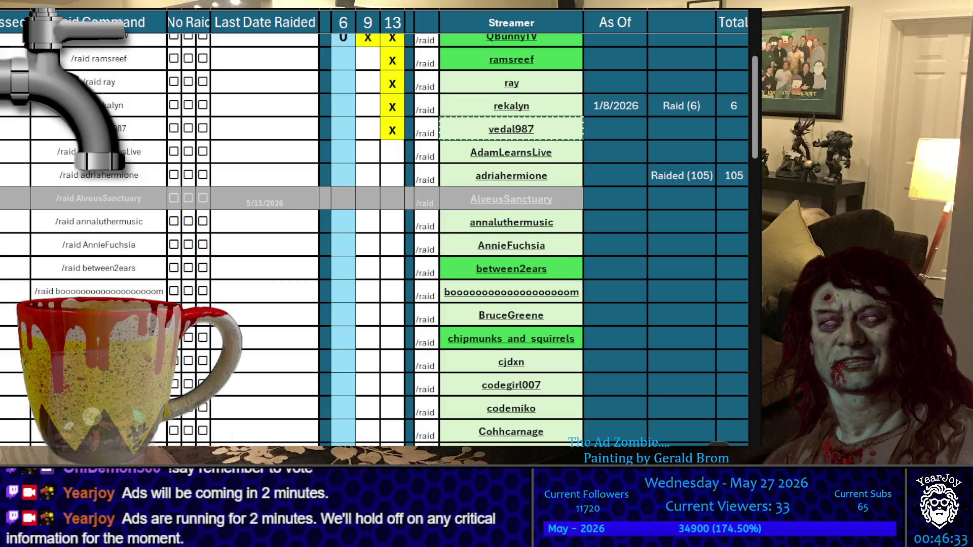
left_click(368, 129)
type("X")
key("Up")
type("x")
key("Up")
type("x")
key("Up")
type("x")
Enter a count of 0 for each of those four streamers.
key("Left")
type("0 0 0 0")
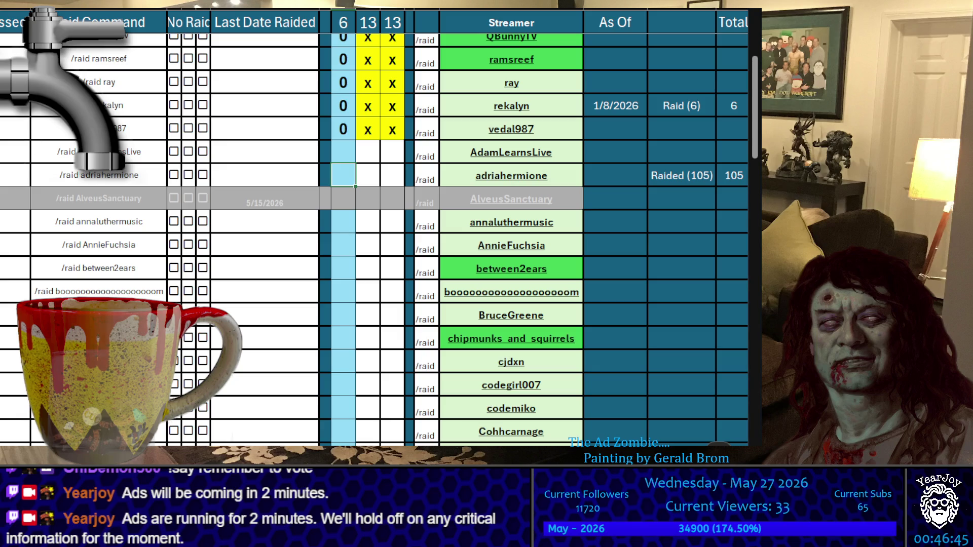
scroll(599, 137, "up", 3)
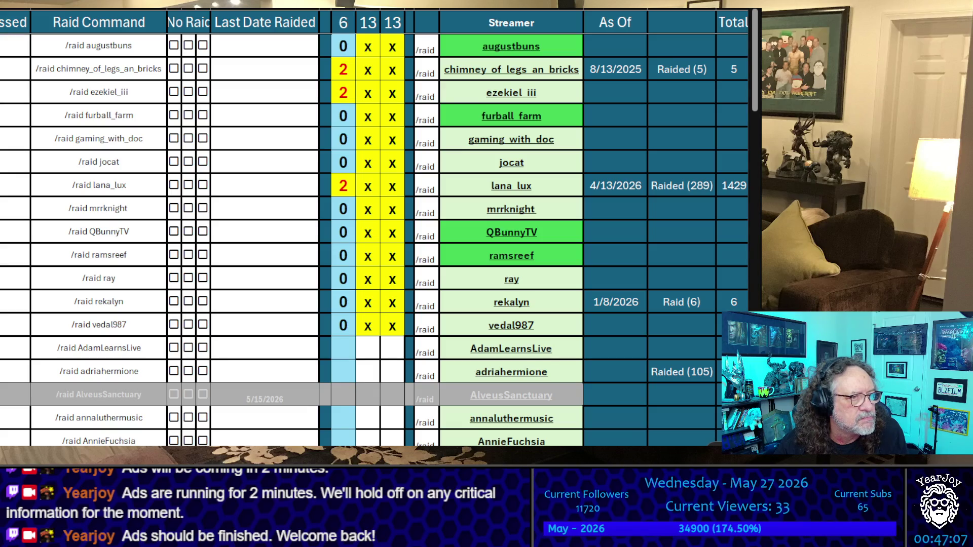
Enter vedal987's raid count as 1, then correct it to 2.
left_click(345, 256)
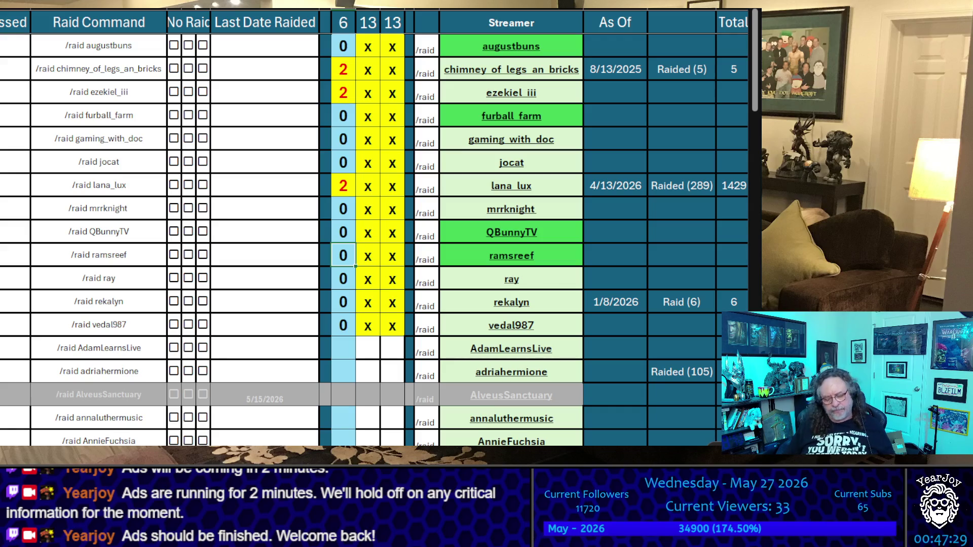
key("Down")
key("Down")
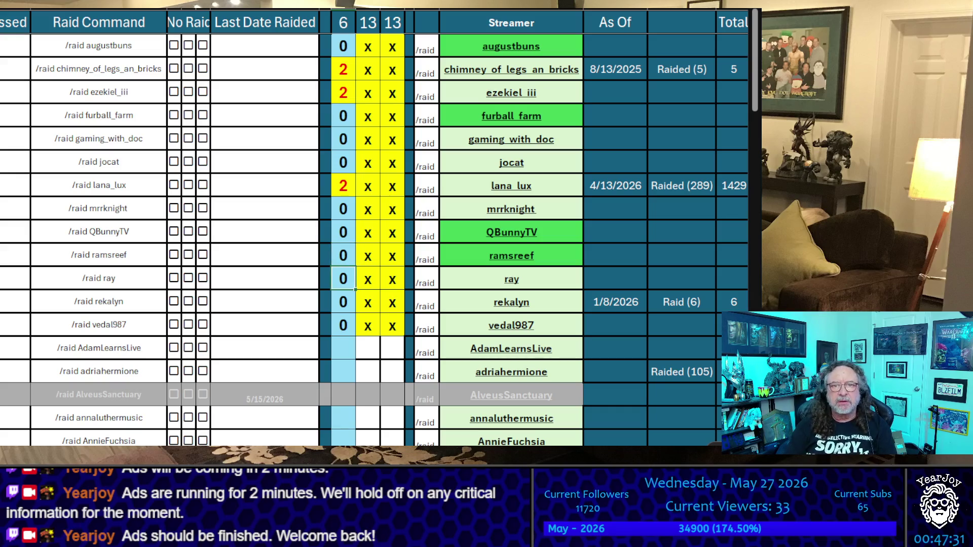
key("Down")
type("1")
key("Up")
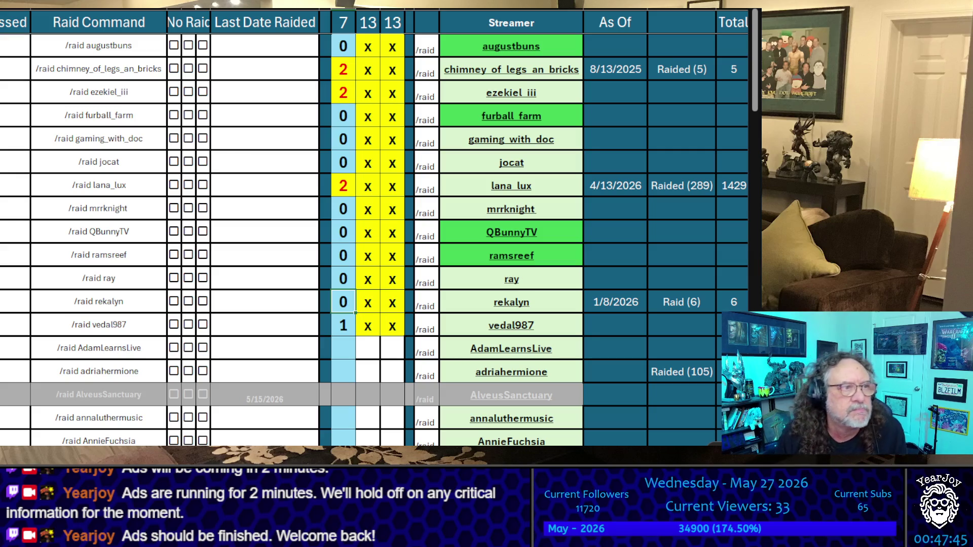
key("Down")
type("2")
key("Up")
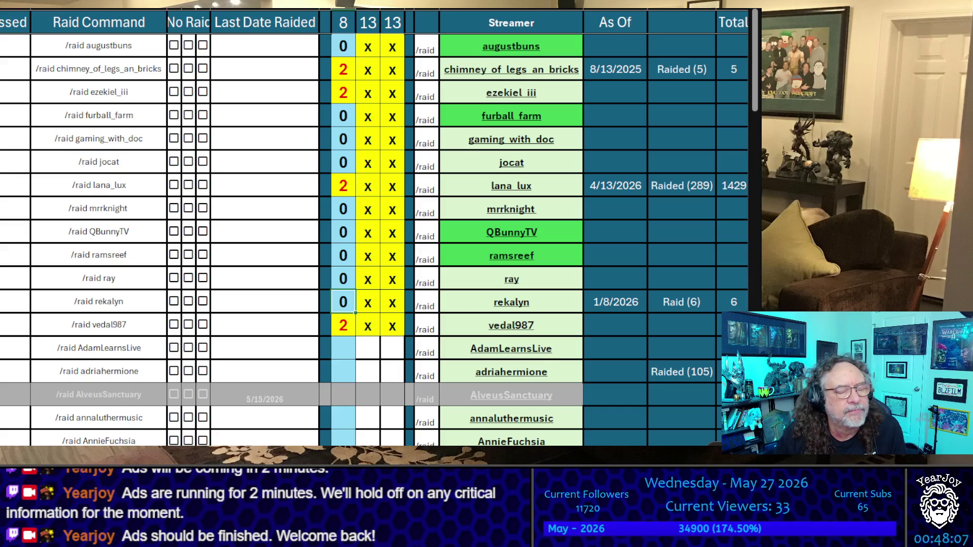
Raise vedal987's raid count to 3.
left_click(343, 278)
left_click(344, 256)
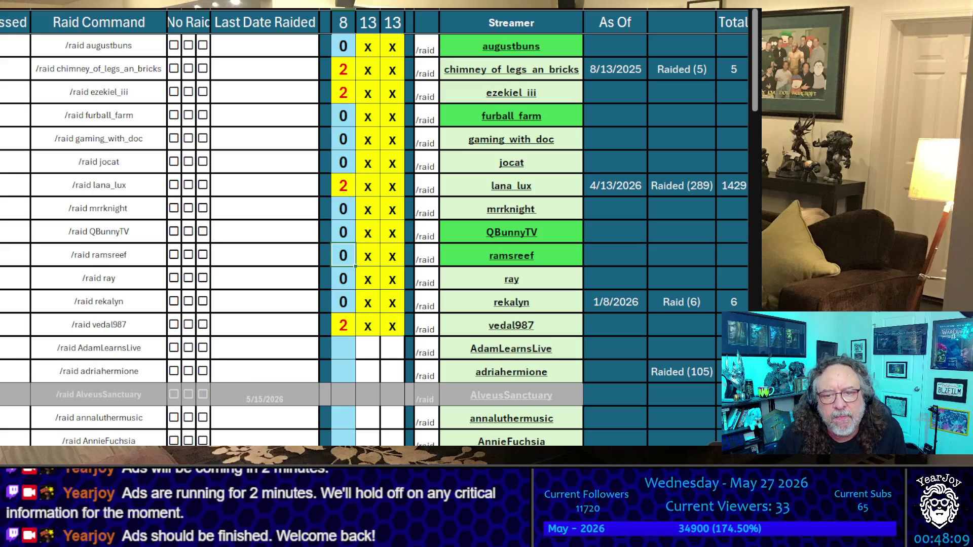
left_click(343, 279)
left_click(343, 302)
left_click(343, 325)
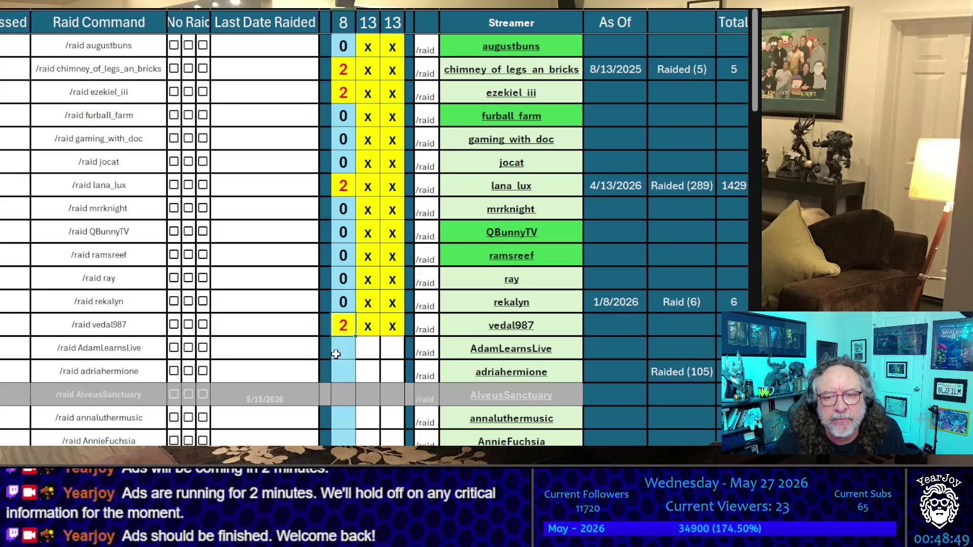
type("3")
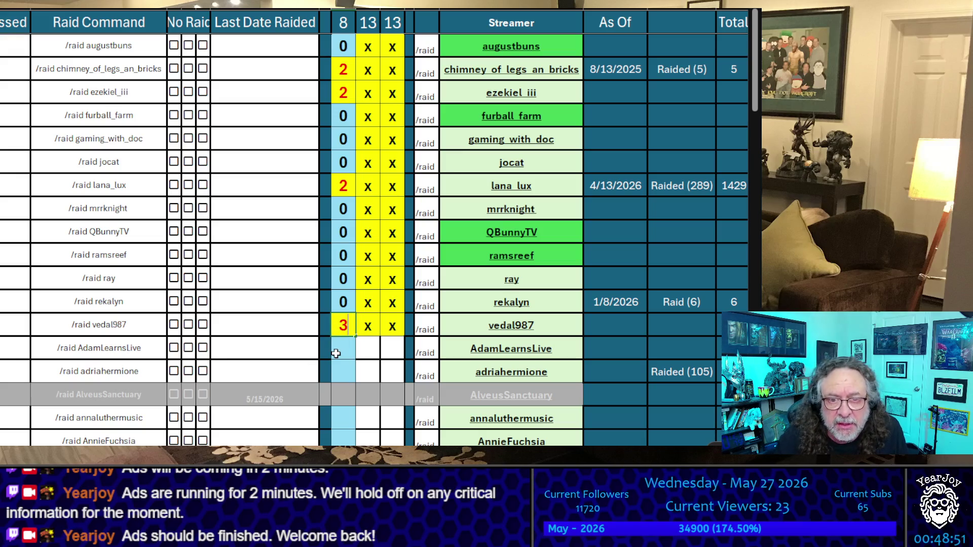
key("Up")
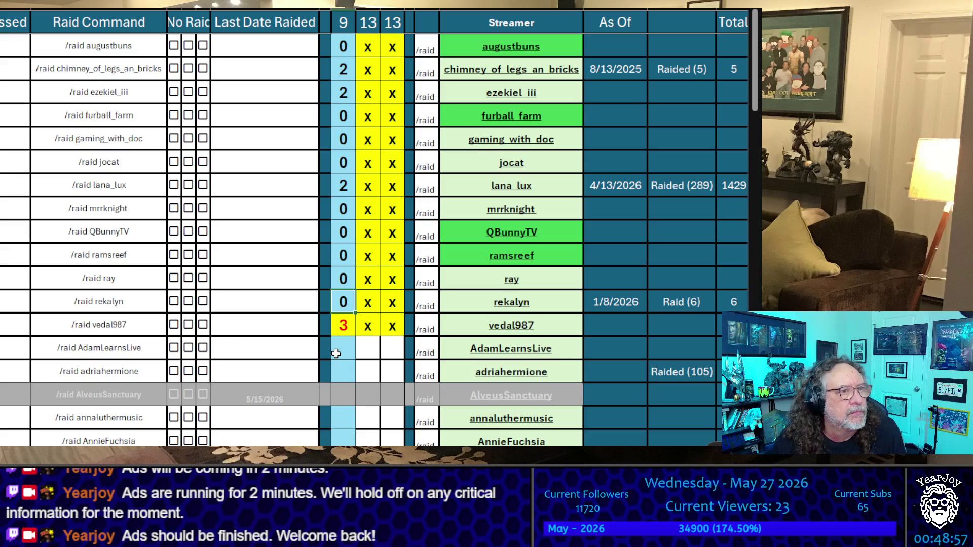
Set ray's raid count to 1.
key("Up")
key("Up")
key("Up")
key("Down")
key("Down")
key("Down")
key("Up")
key("Up")
key("Up")
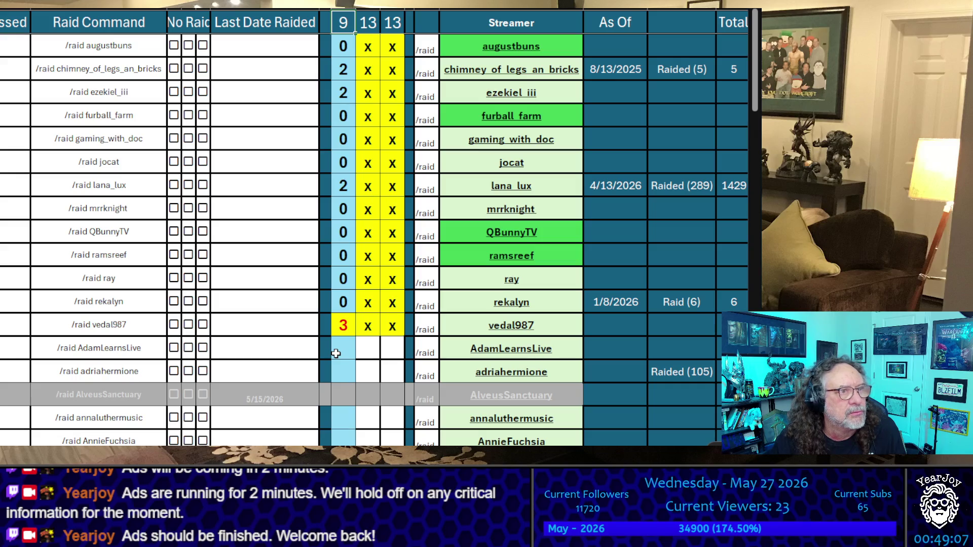
key("Down")
key("Down")
key("Down")
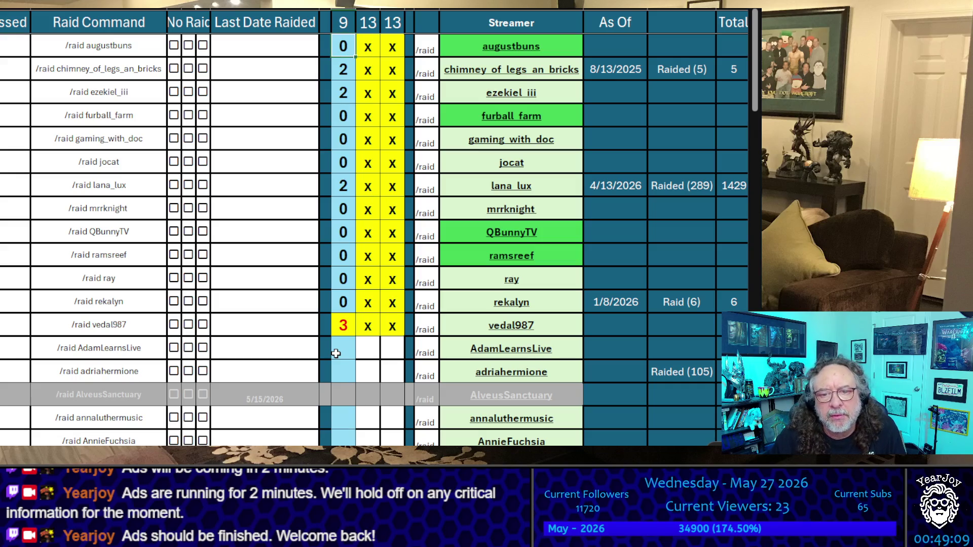
key("Down")
key("Down")
key("Down")
type("1")
key("Up")
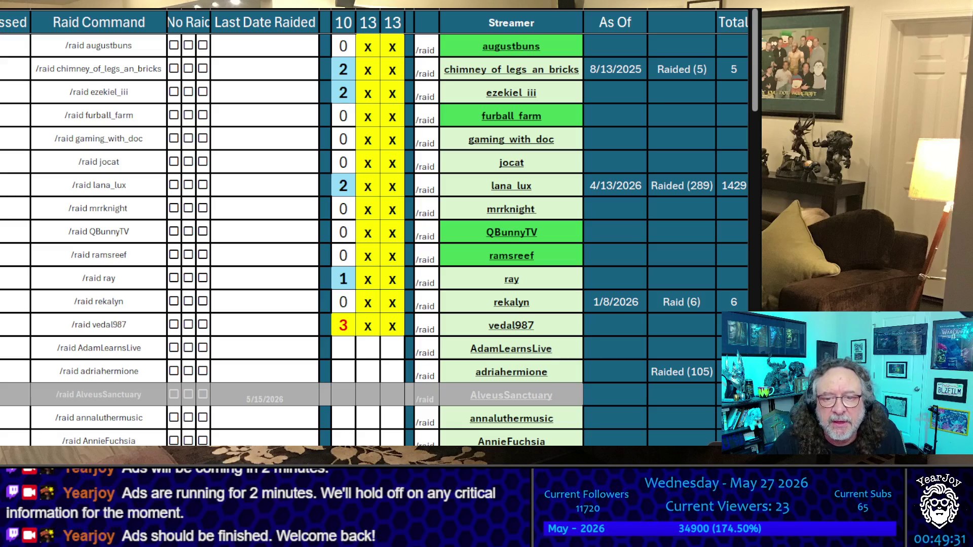
Copy the vedal987, ezekiel_iii and lana_lux streamer names in turn.
left_click(573, 330)
key("ctrl+c")
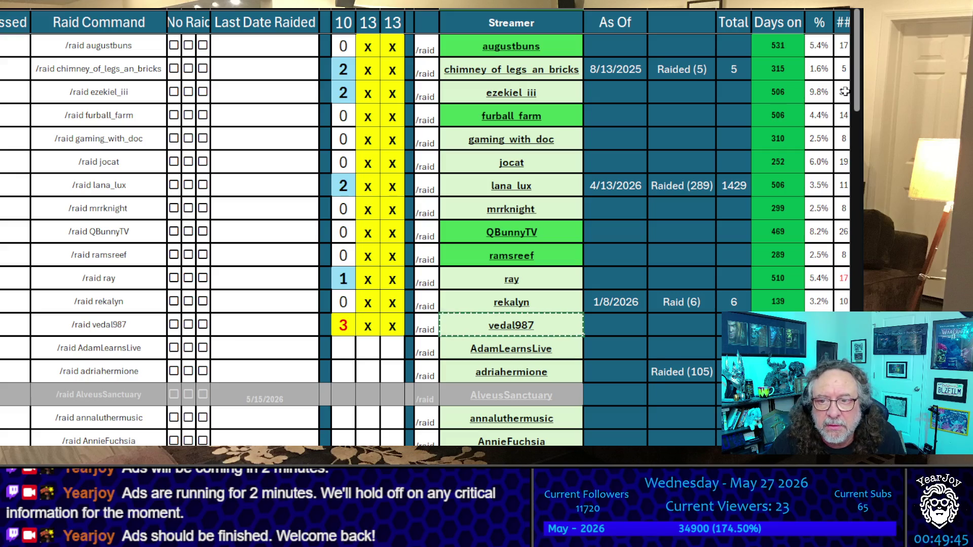
left_click(564, 94)
key("ctrl+c")
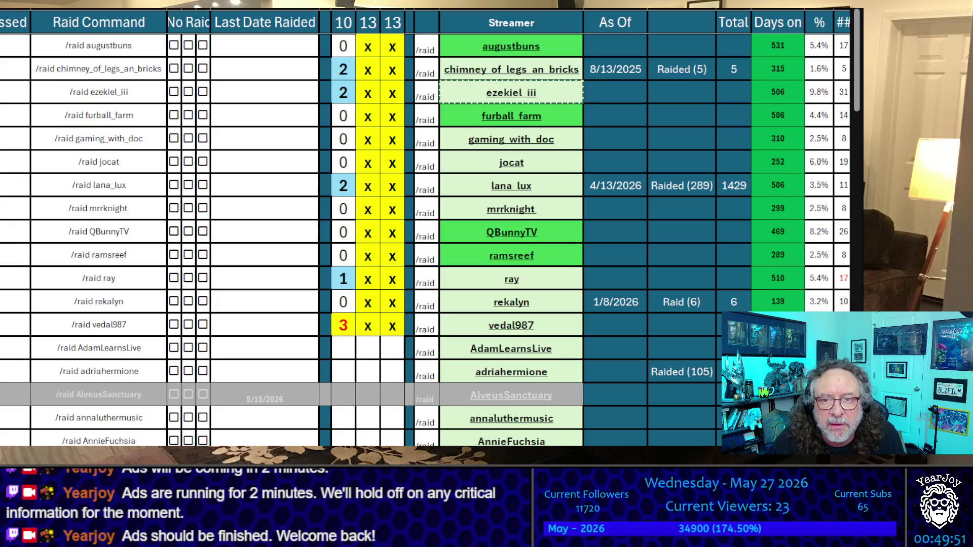
left_click(561, 187)
key("ctrl+c")
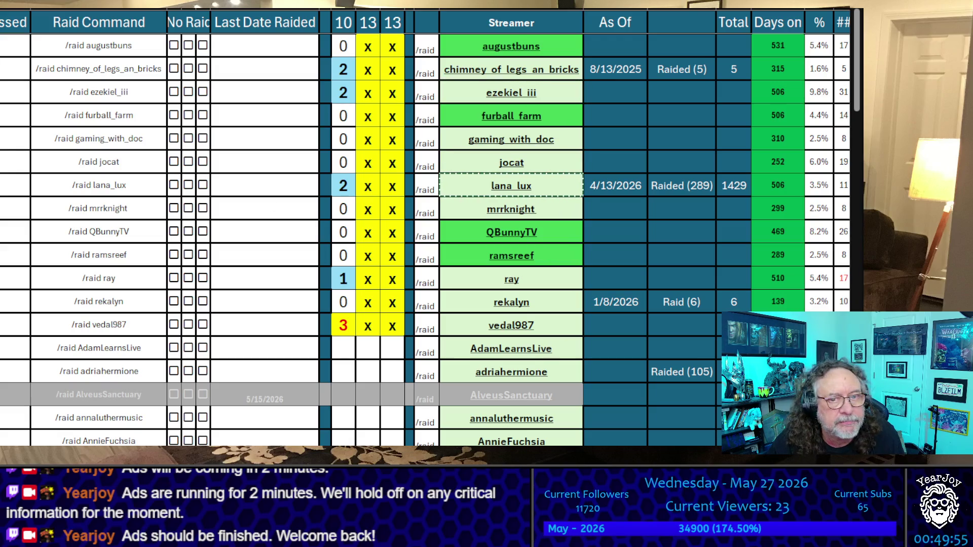
Copy the chimney_of_legs_an_bricks and ray streamer names in turn.
left_click(578, 63)
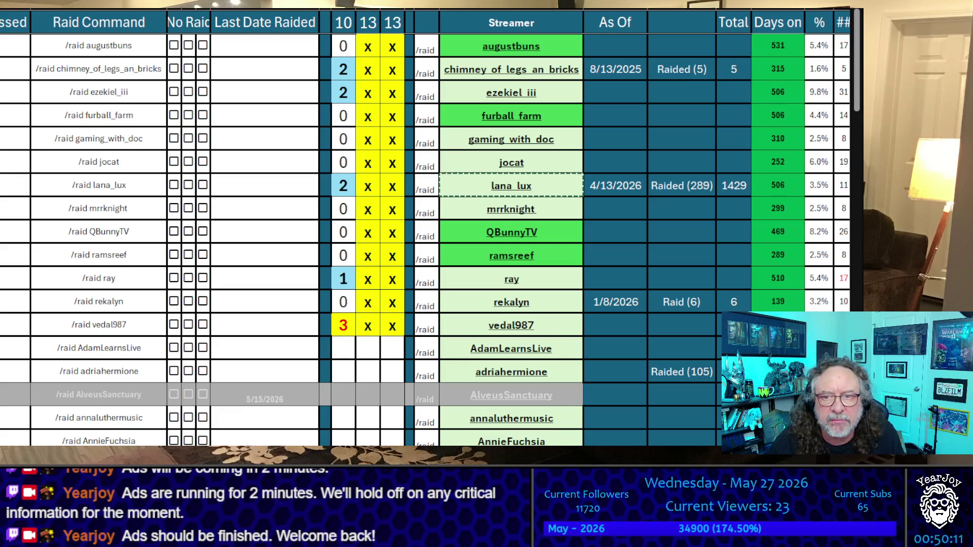
left_click(601, 140)
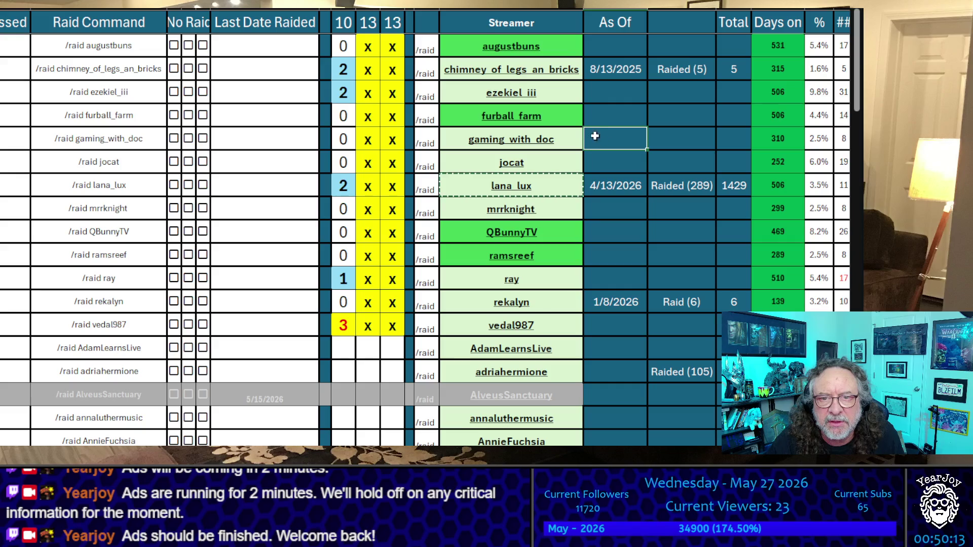
left_click(577, 76)
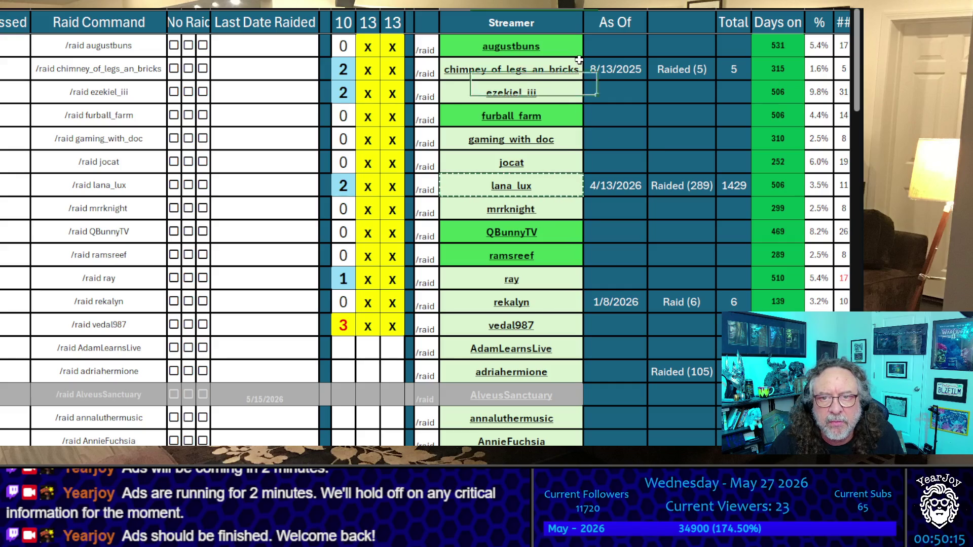
key("ctrl+c")
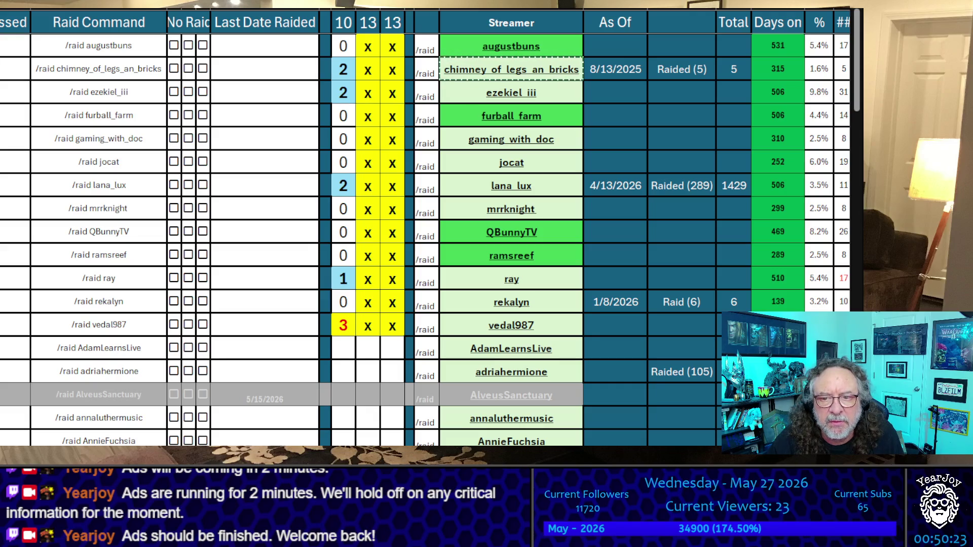
left_click(567, 276)
key("ctrl+c")
scroll(566, 275, "down", 1)
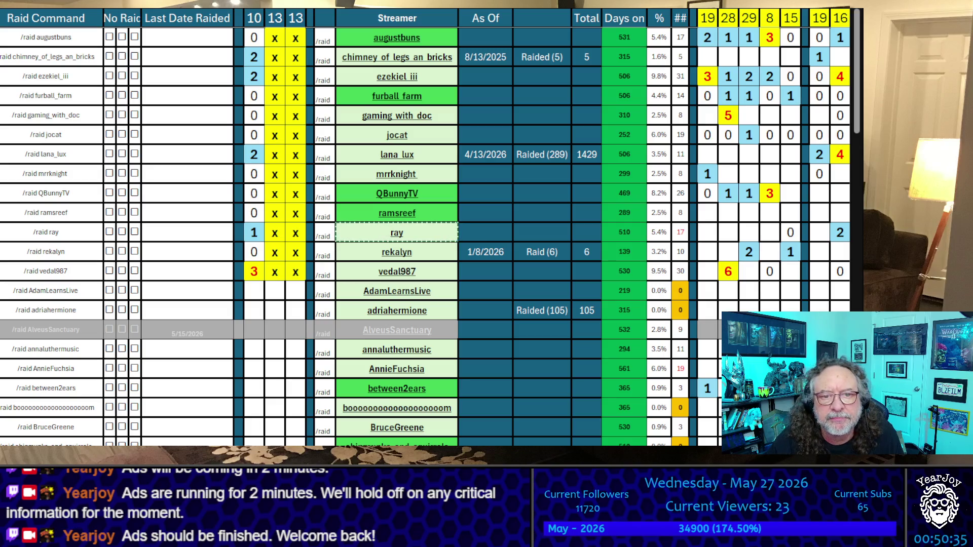
Copy the 10 count column and paste it over the 29 history column.
left_click(253, 9)
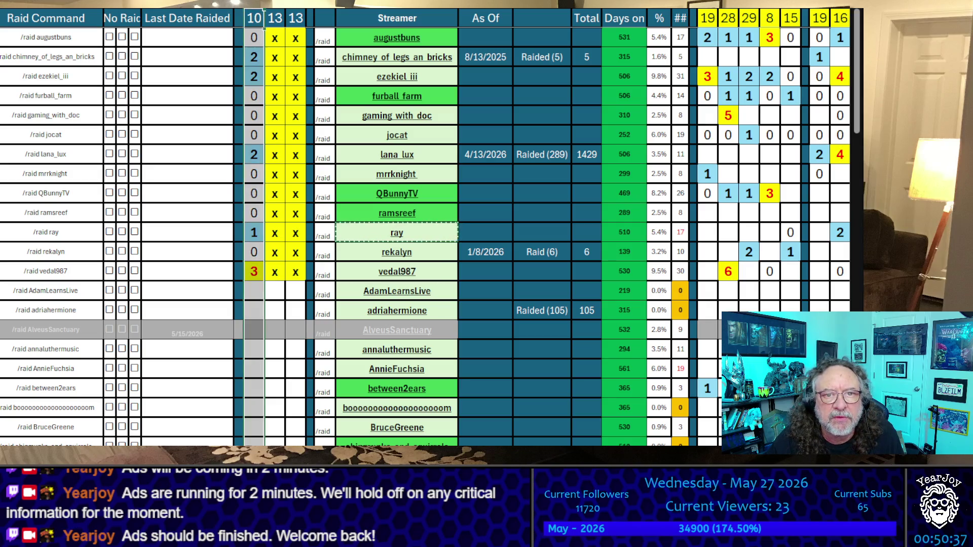
key("ctrl+c")
scroll(426, 228, "right", 10)
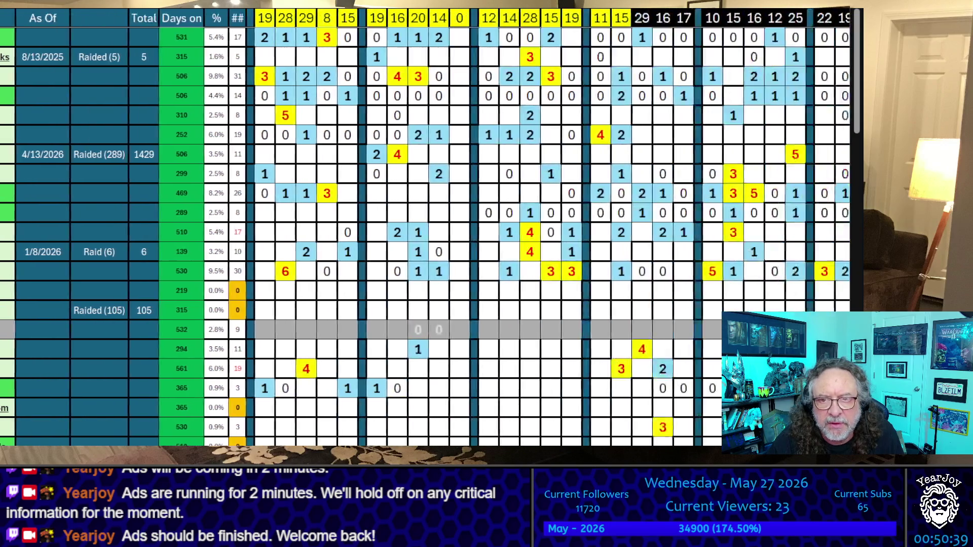
left_click(302, 18)
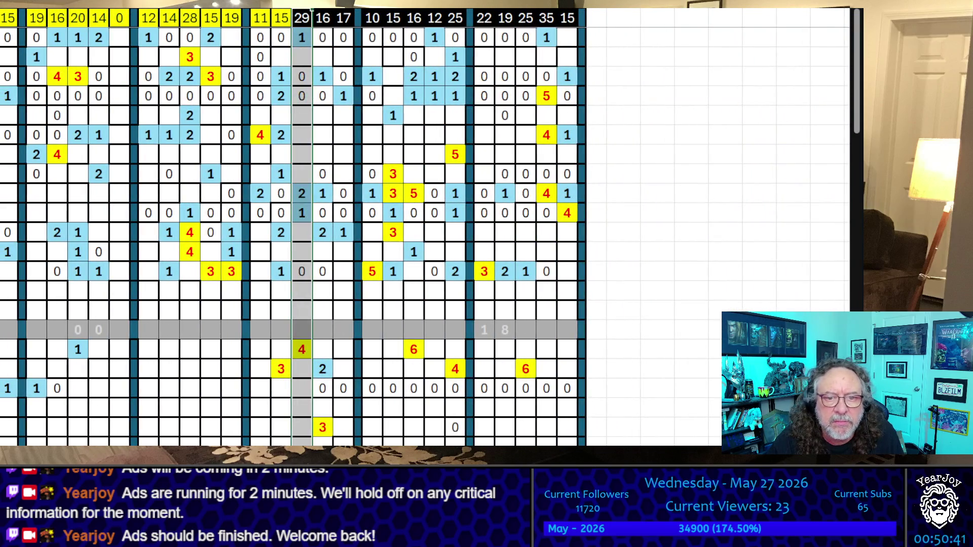
key("ctrl+v")
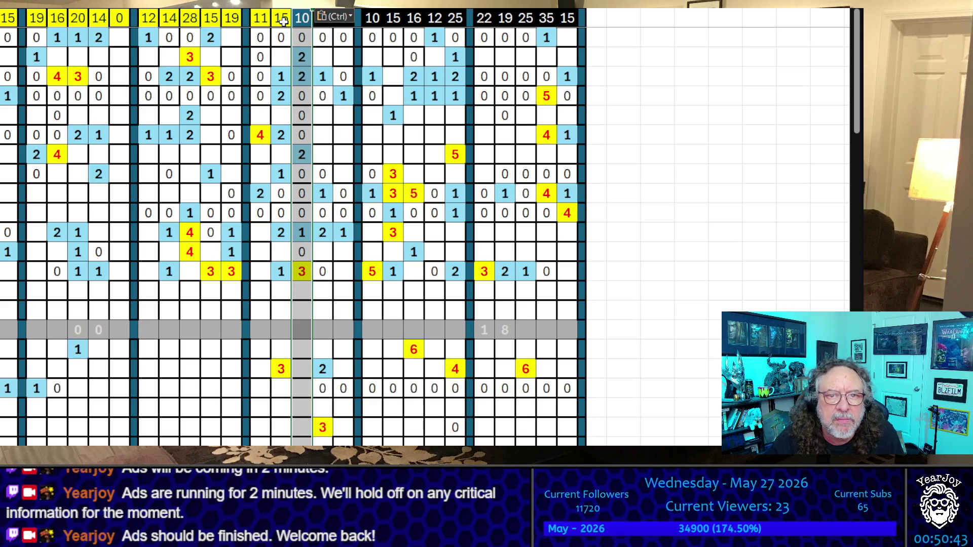
left_click(287, 30)
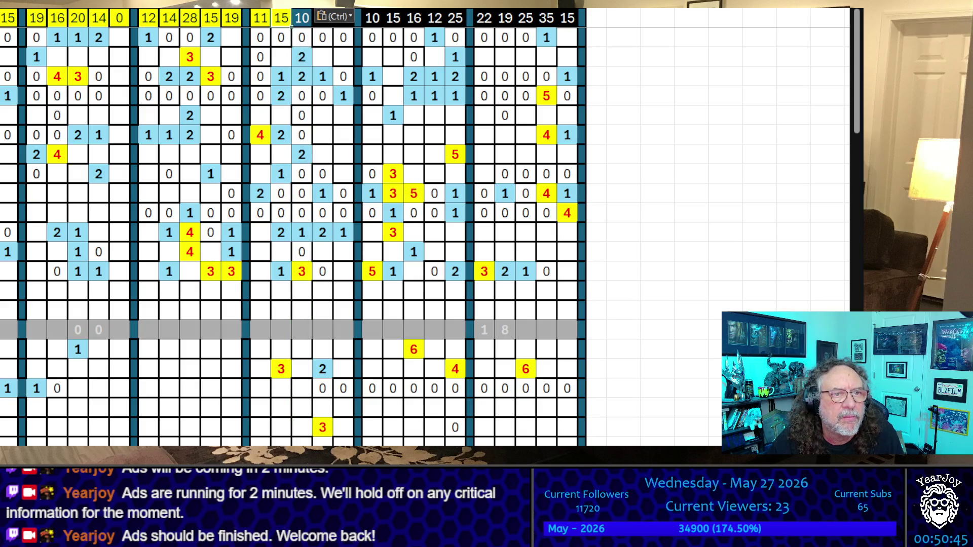
Give the new 10 header the yellow formatting of the 15 header.
left_click(282, 17)
key("ctrl+c")
left_click(302, 18)
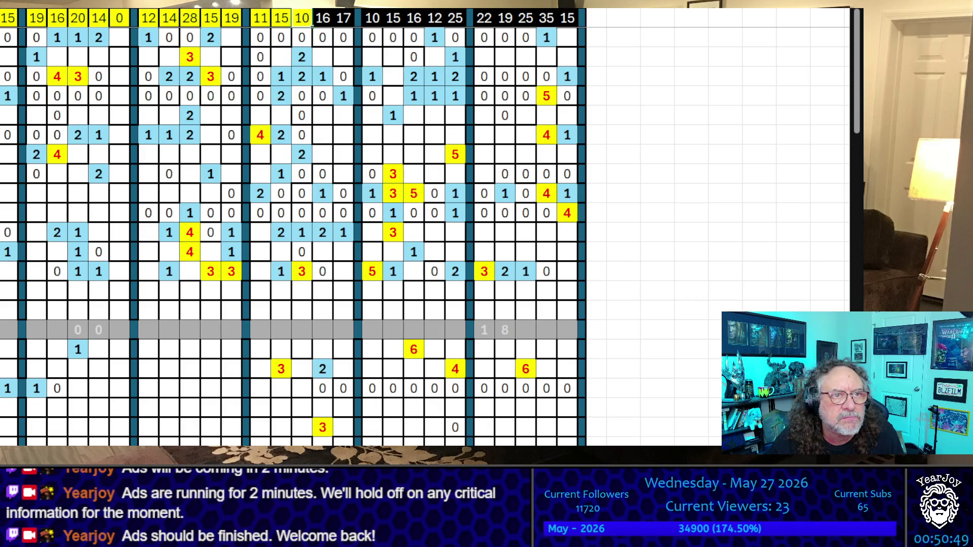
key("alt+f")
scroll(406, 203, "down", 2)
key("Escape")
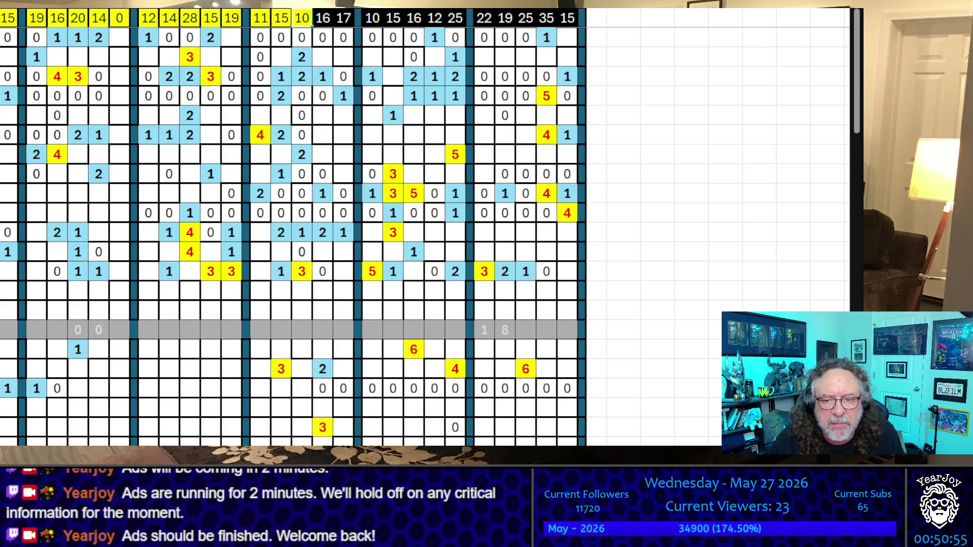
scroll(311, 28, "left", 10)
mouse_move(325, 310)
left_mouse_down()
mouse_move(304, 291)
mouse_move(259, 19)
mouse_move(284, 32)
mouse_move(287, 64)
mouse_move(288, 41)
left_mouse_up()
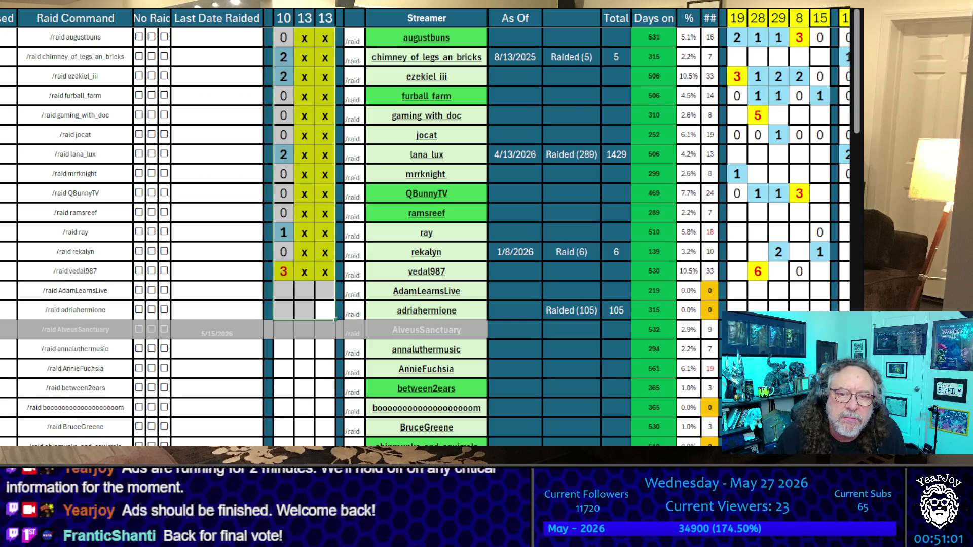
Delete the raid counts under columns 10–13 and sort the whole streamer table A–Z by Streamer.
key("Delete")
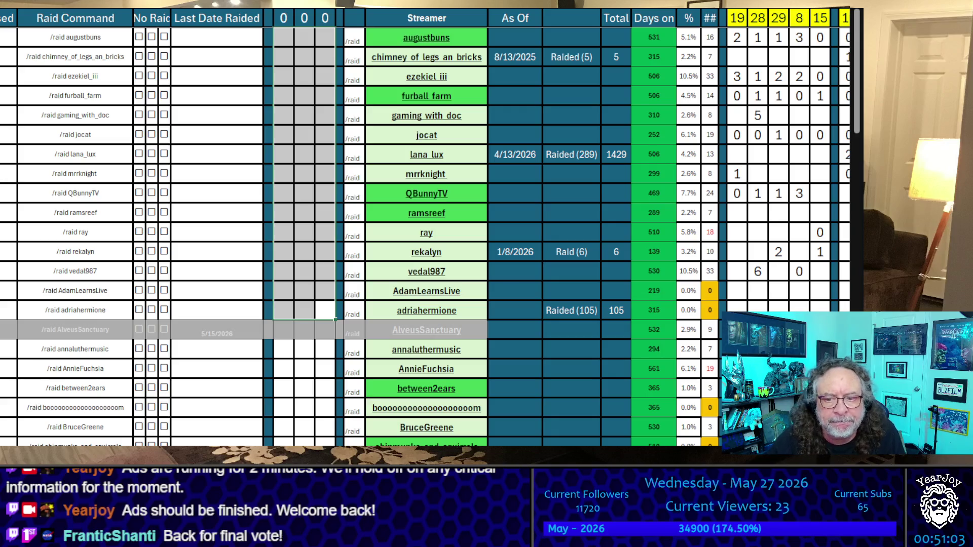
scroll(626, 344, "down", 10)
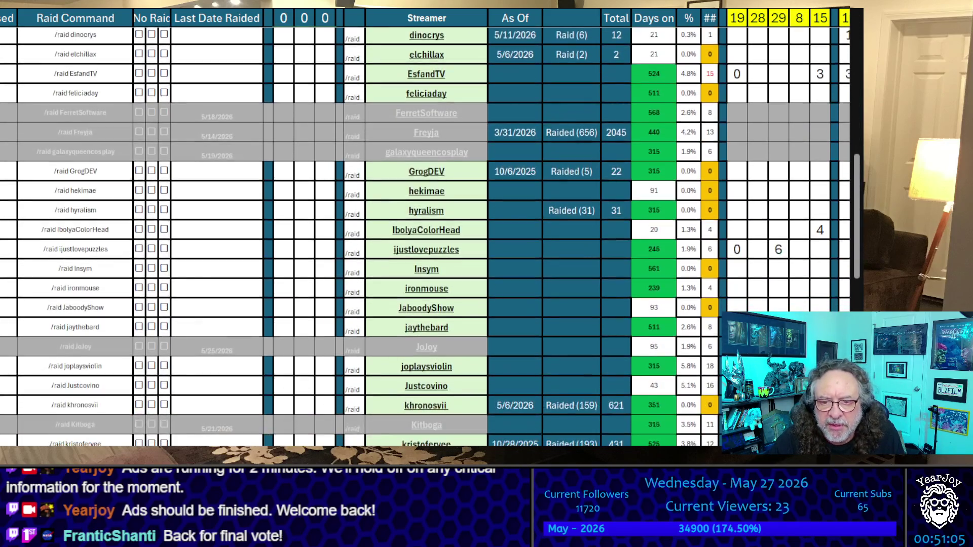
scroll(579, 332, "right", 10)
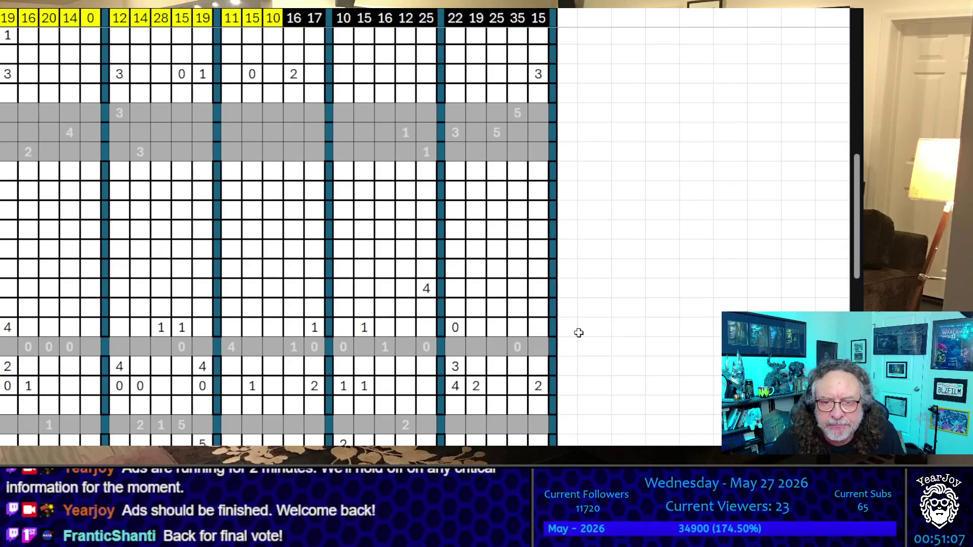
scroll(579, 333, "down", 5)
scroll(579, 333, "down", 7)
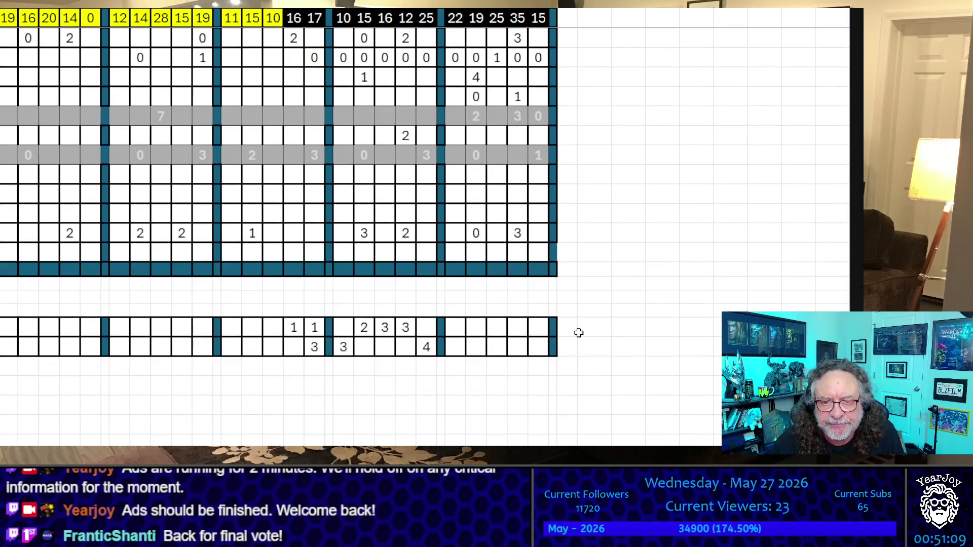
mouse_move(552, 271)
left_mouse_down()
mouse_move(347, 183)
mouse_move(10, 172)
left_mouse_up()
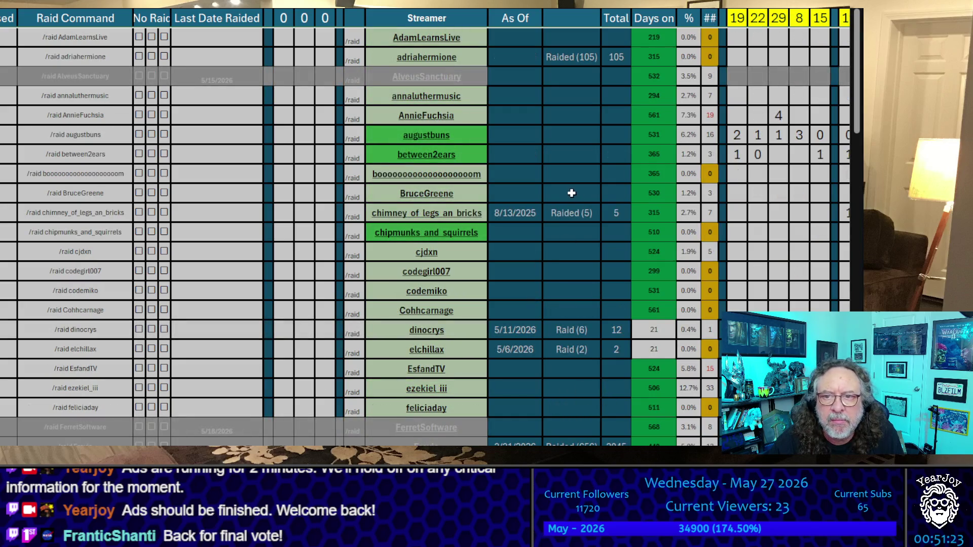
left_click(238, 133)
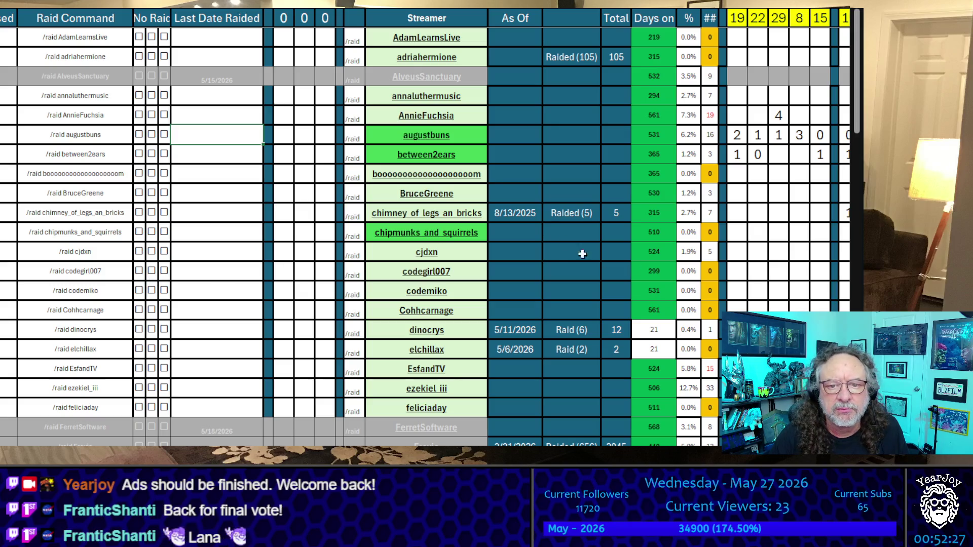
Enter 5/27/2026 in lana_lux's Last Date Raided cell.
scroll(268, 180, "down", 5)
scroll(268, 180, "down", 4)
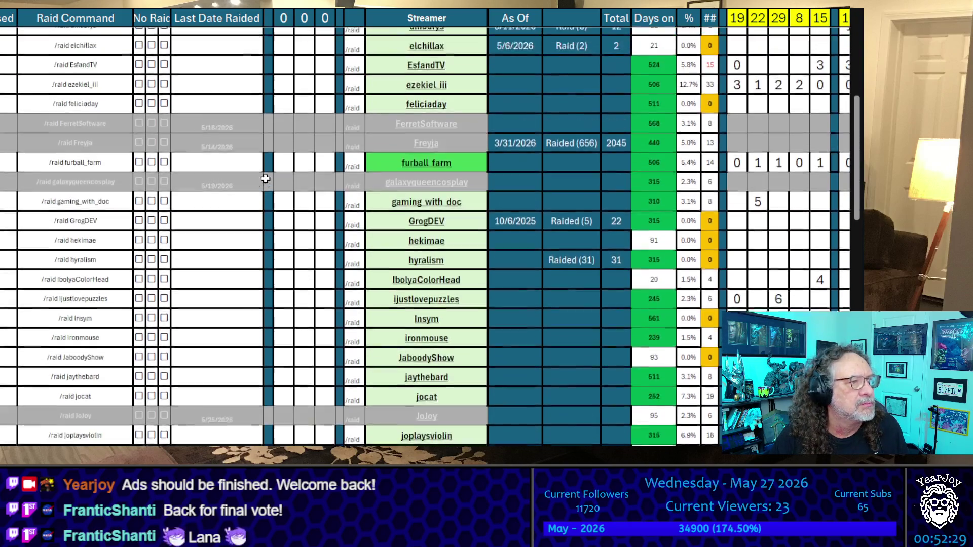
scroll(260, 177, "up", 9)
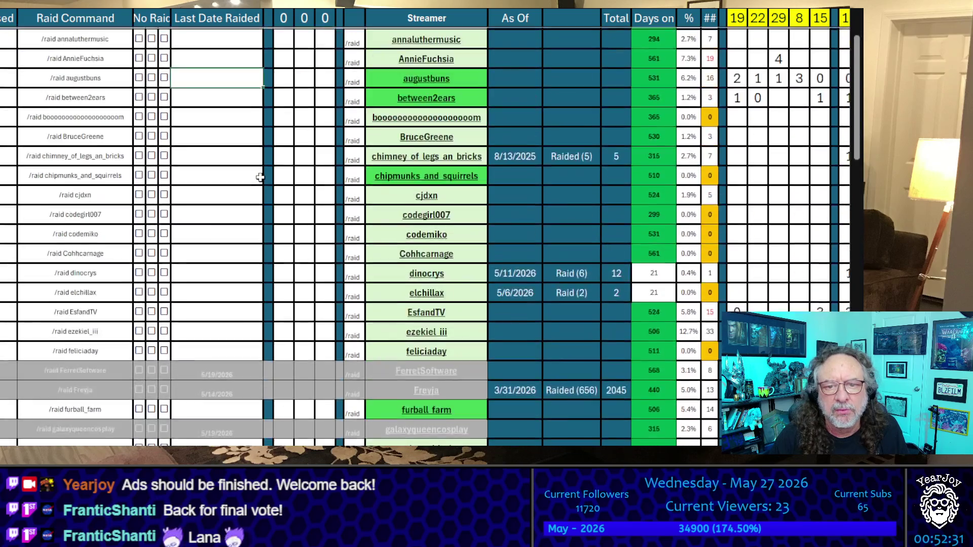
scroll(260, 177, "down", 2)
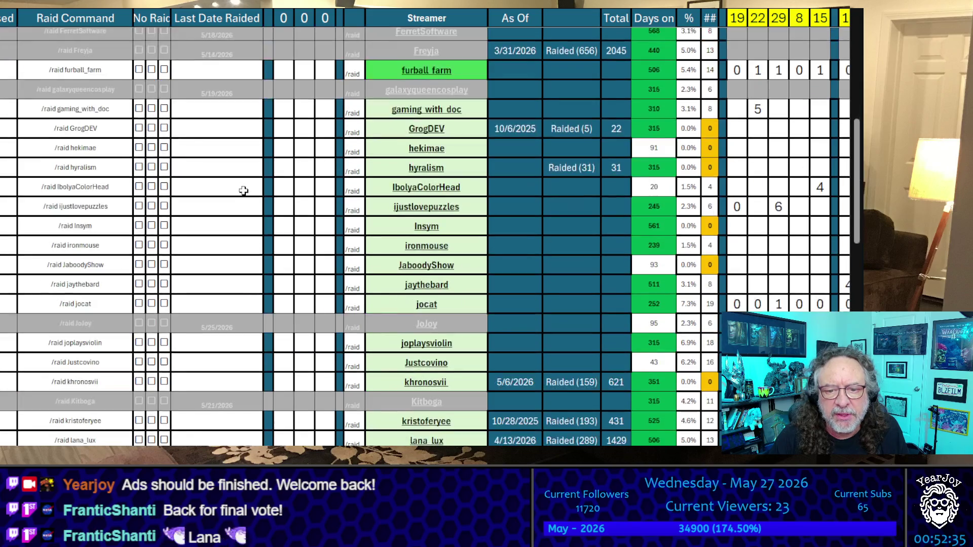
scroll(243, 191, "down", 10)
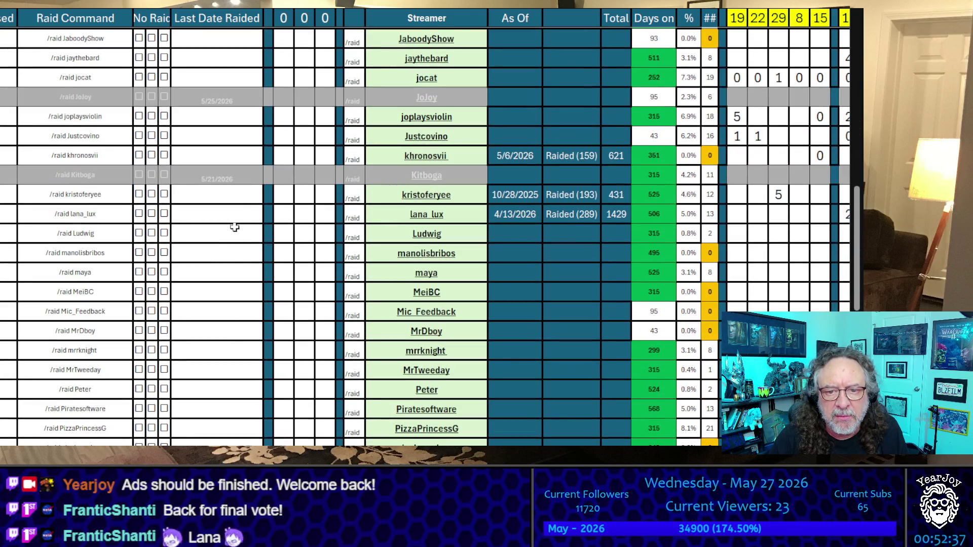
left_click(223, 212)
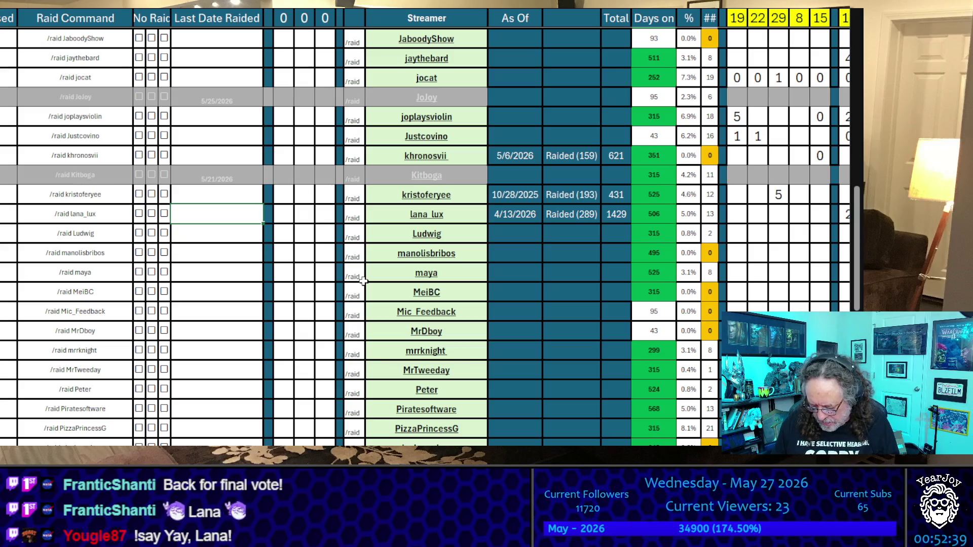
type("5/")
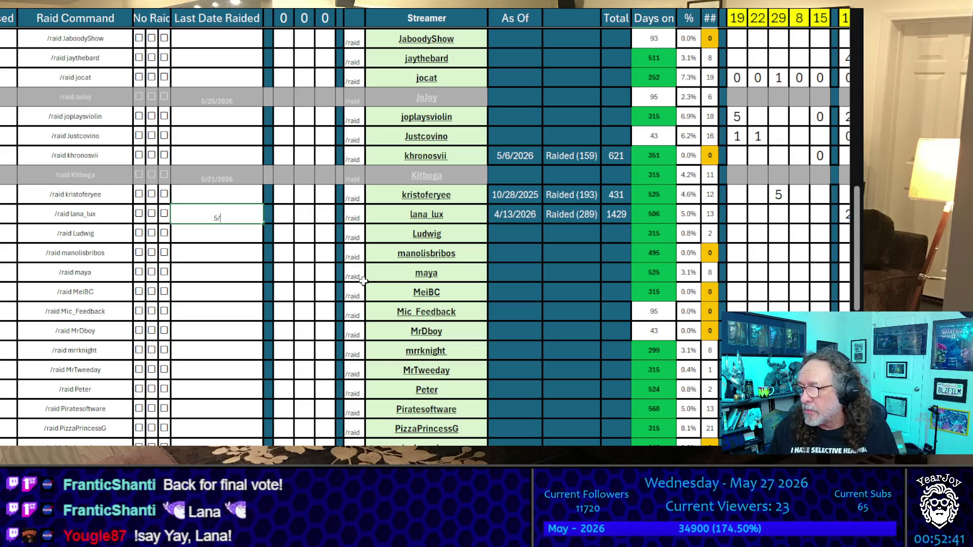
type("27/")
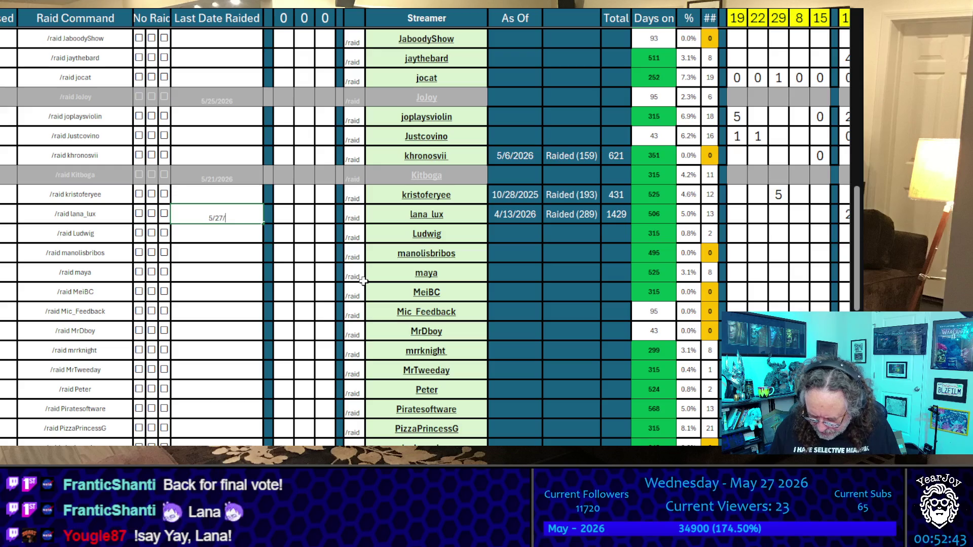
type("2026")
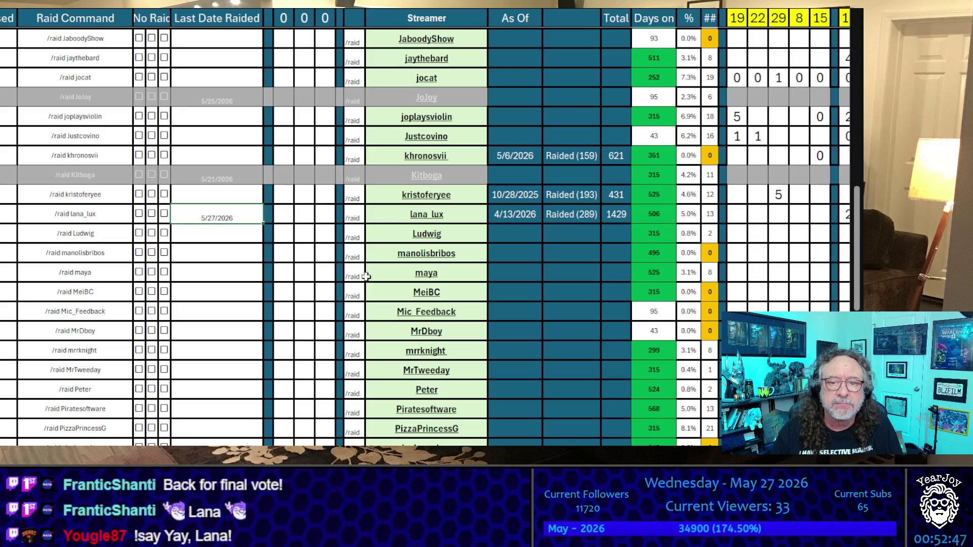
left_click(427, 214)
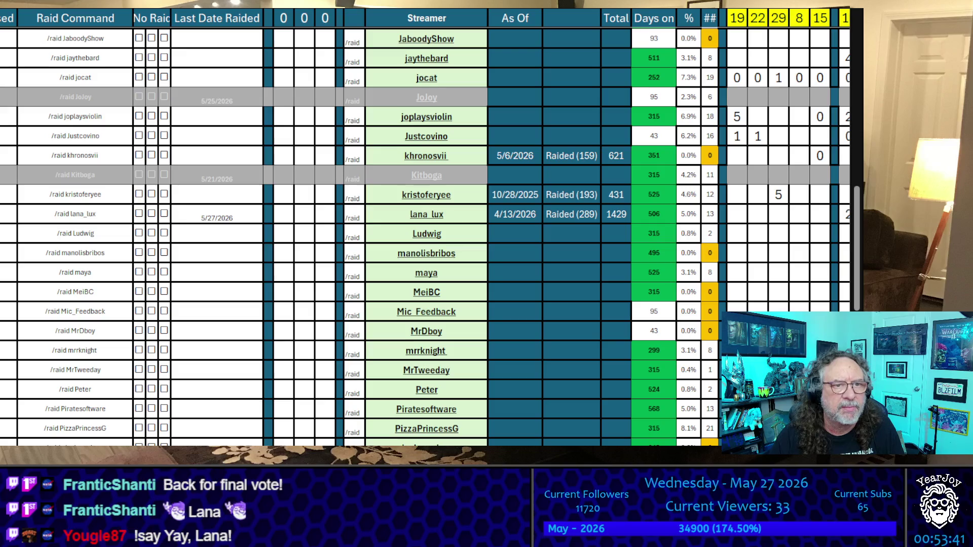
Delete the Last Date Raided just entered for lana_lux.
mouse_move(324, 231)
left_mouse_down()
mouse_move(241, 224)
mouse_move(252, 236)
left_mouse_up()
key("Delete")
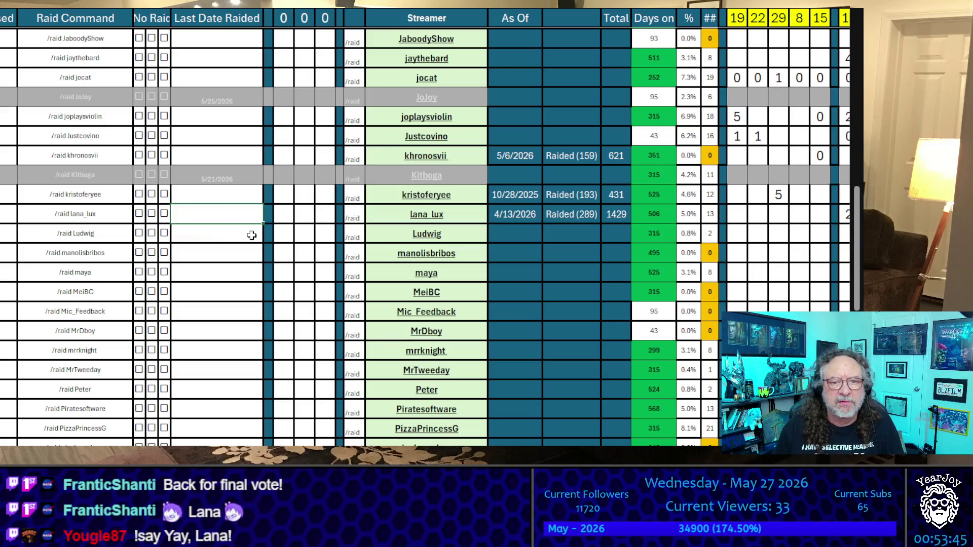
key("Right")
key("Right")
key("Right")
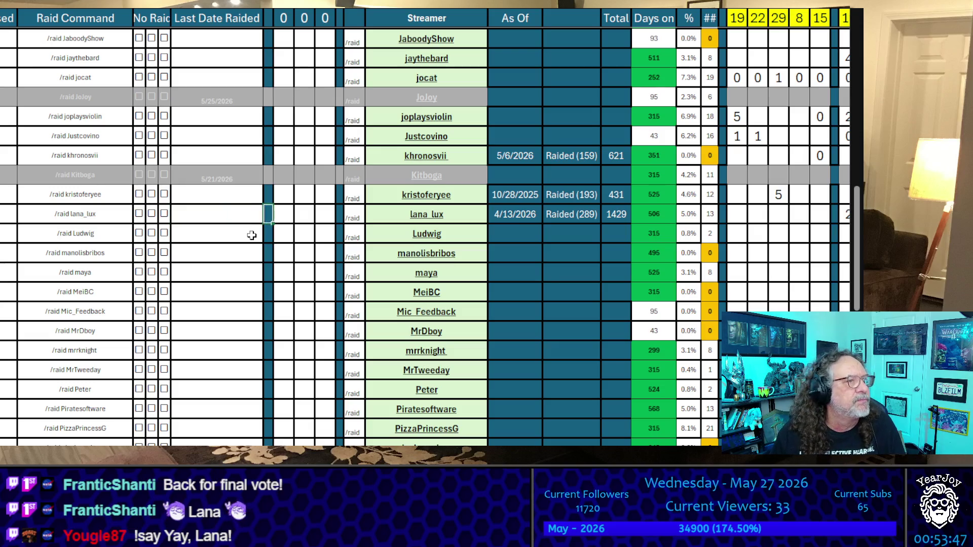
Scan up and down the streamer list to its final entries.
key("Down")
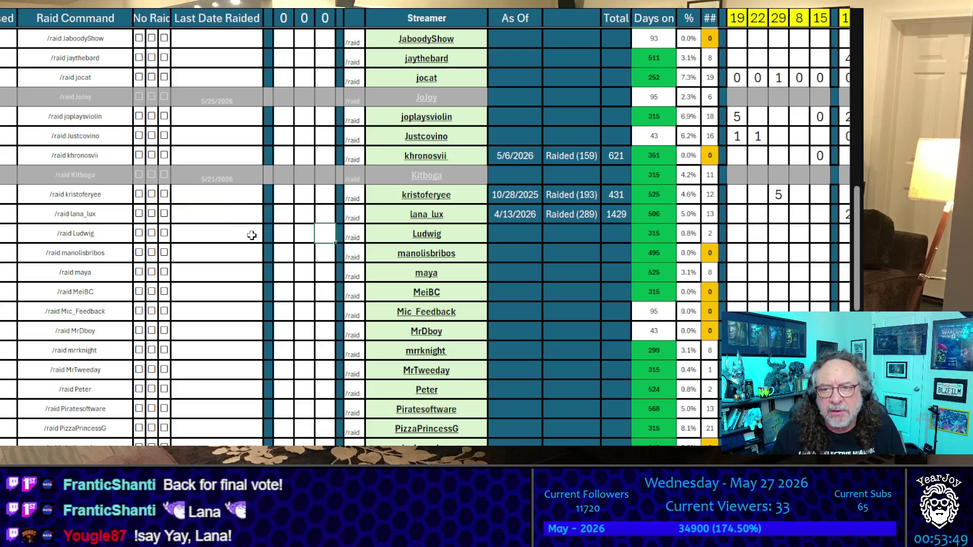
scroll(251, 235, "down", 6)
scroll(252, 235, "down", 1)
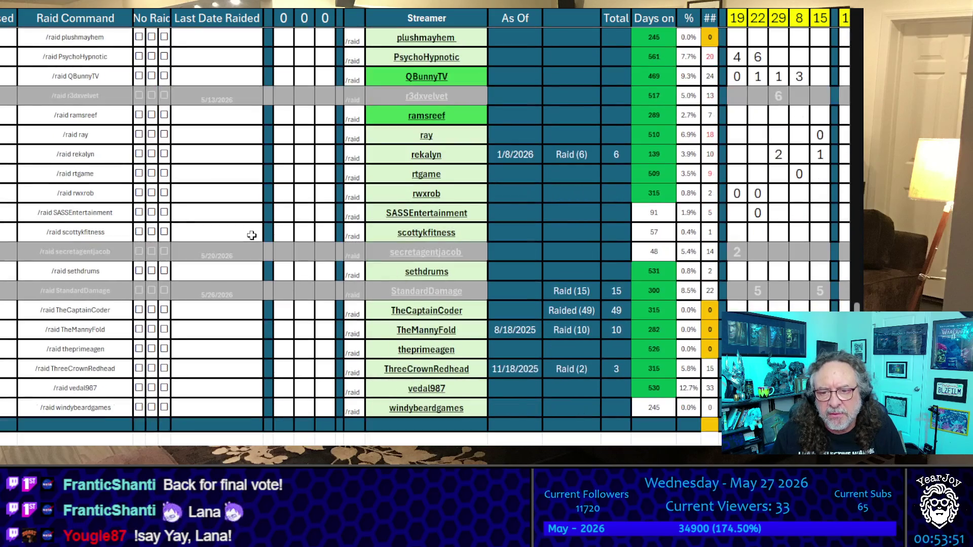
key("Up")
key("Up")
key("Up")
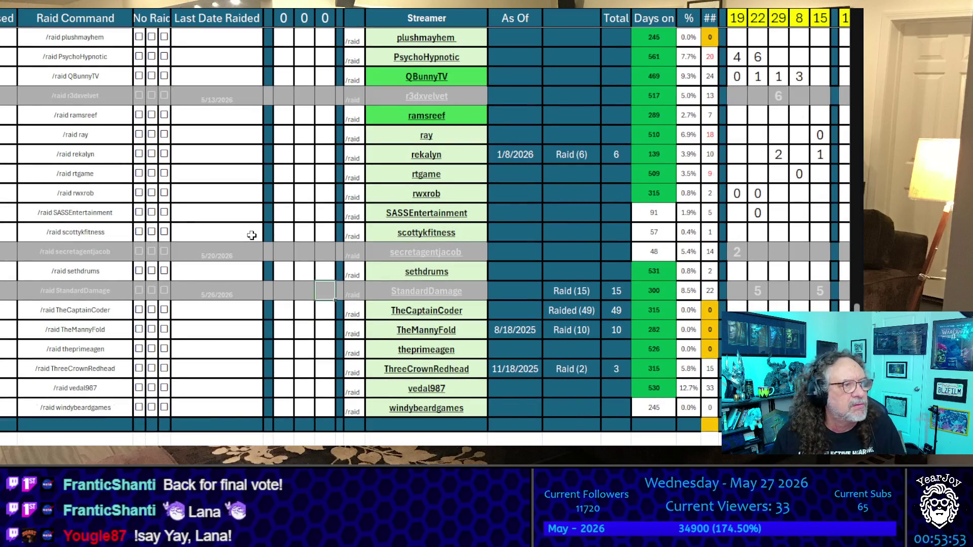
key("Up")
key("Up")
key("Up")
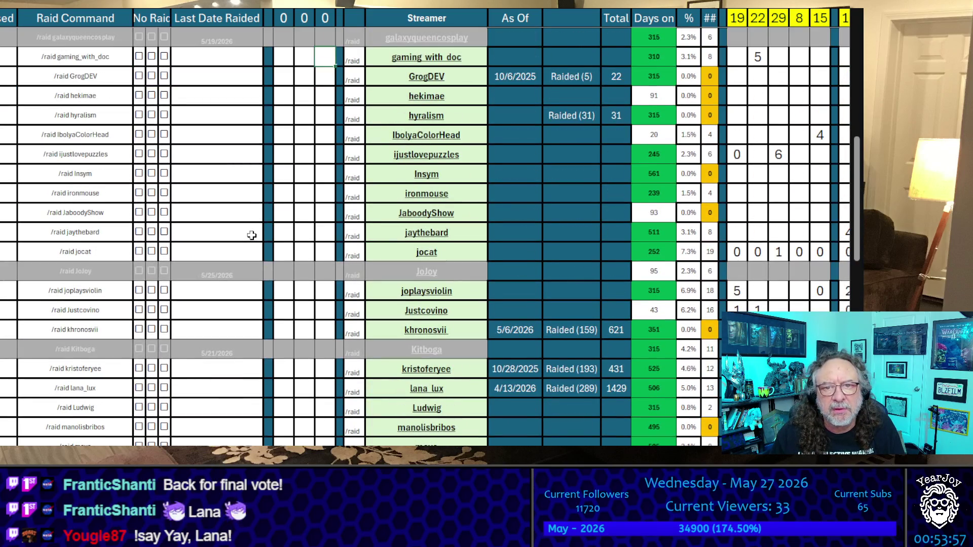
key("Up")
key("Up")
key("Up")
key("Up")
key("Up")
key("Up")
key("Down")
key("Down")
key("Down")
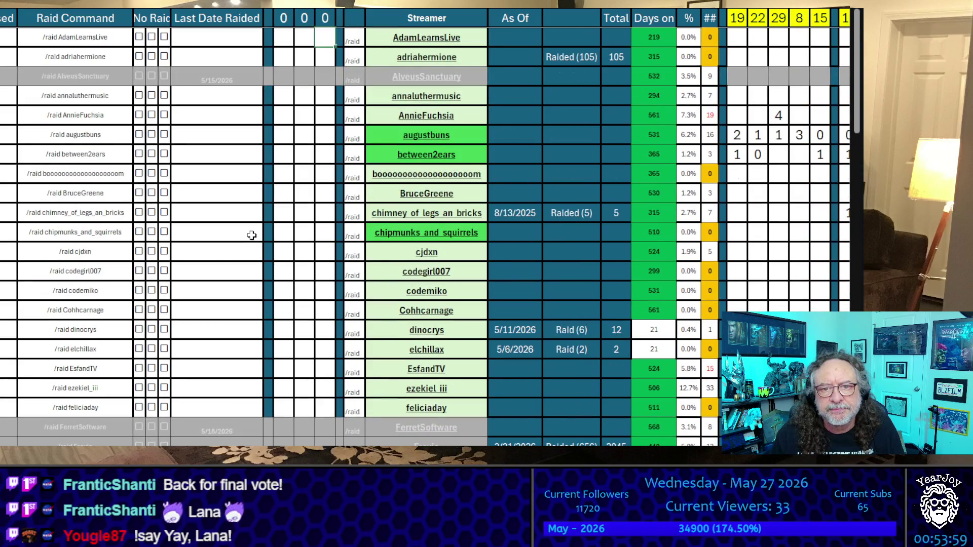
key("Down")
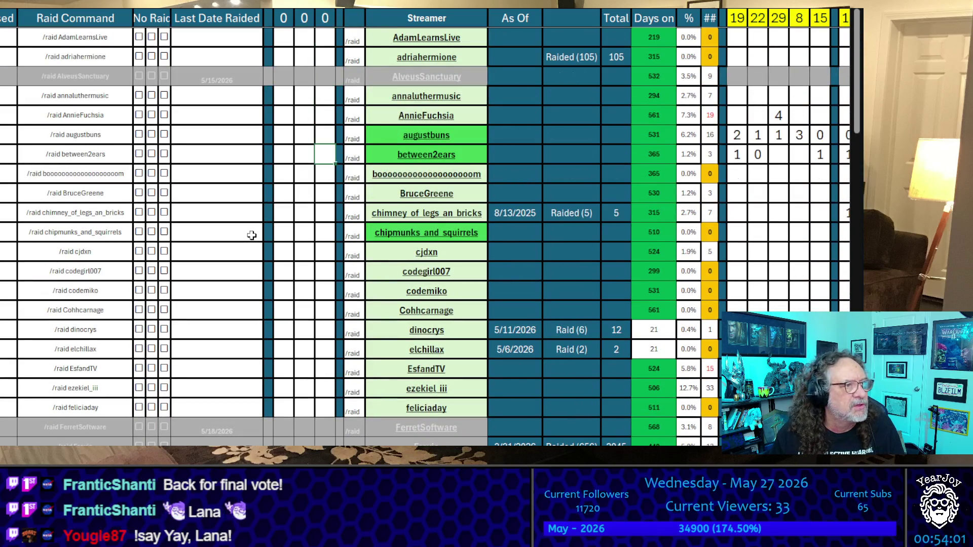
key("Down")
key("Down")
key("Down")
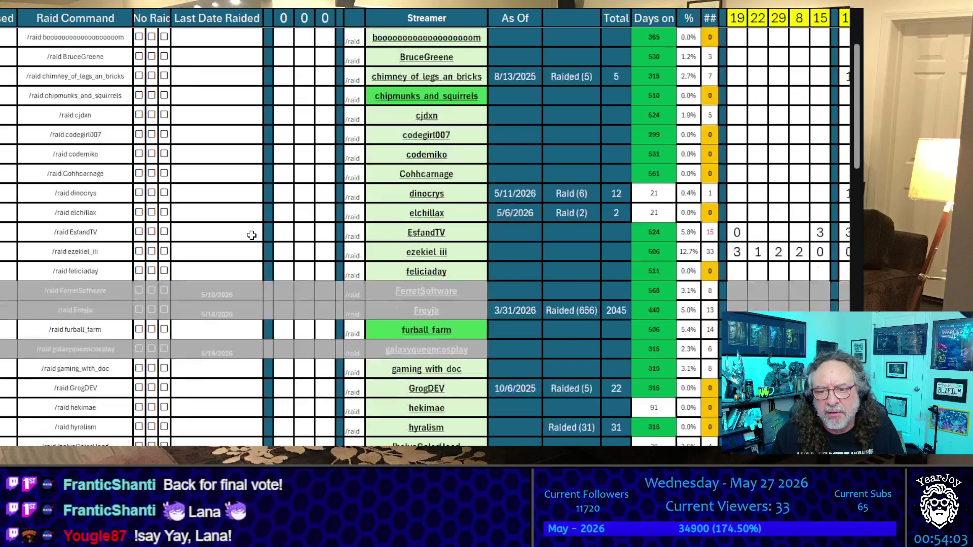
key("Down")
key("Down")
key("Down")
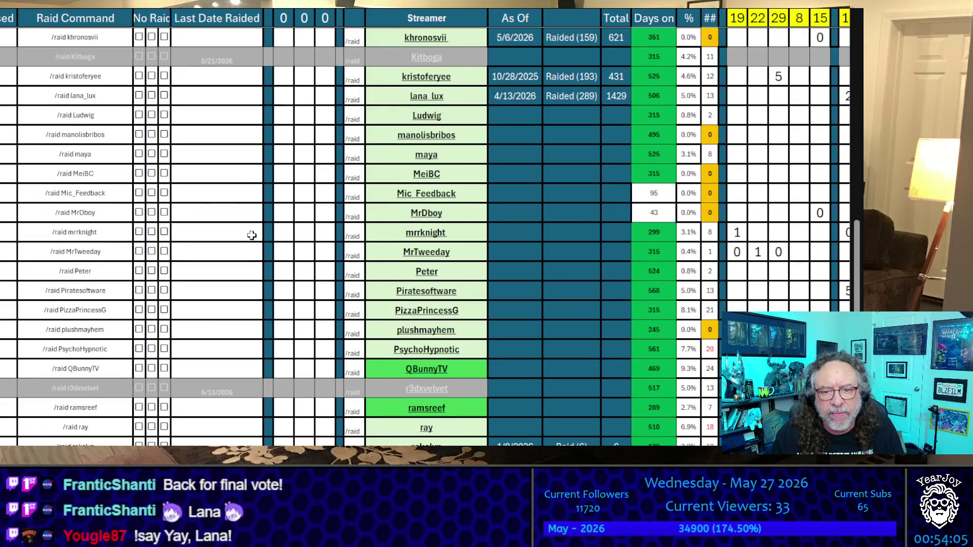
key("Down")
key("Down")
key("Down")
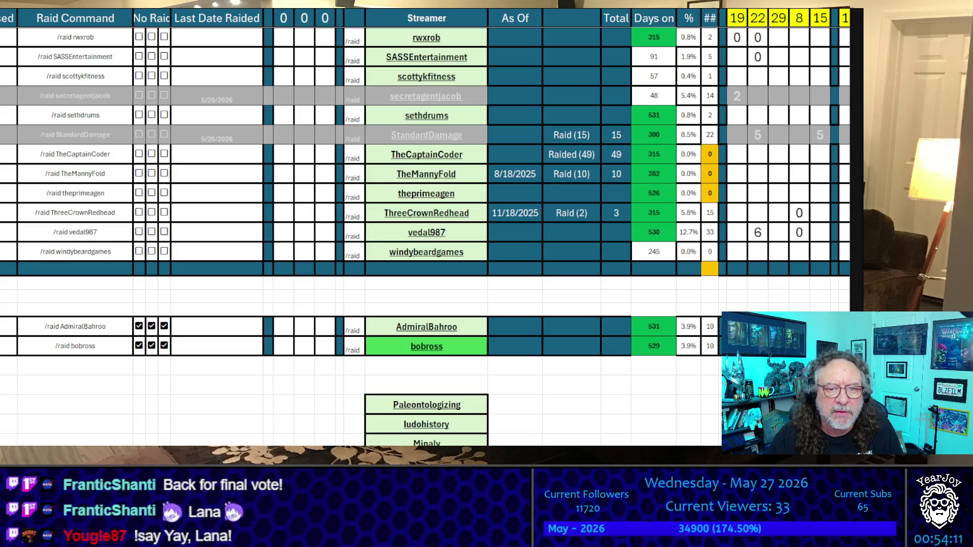
left_click(220, 233)
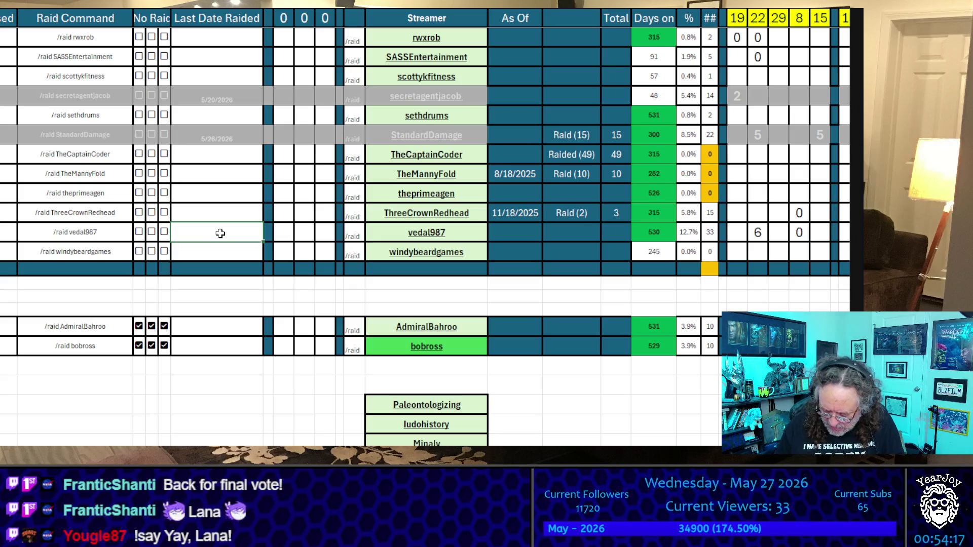
Enter 05/27/2026 as vedal987's Last Date Raided and copy the '/raid vedal987' command.
type("05/27/")
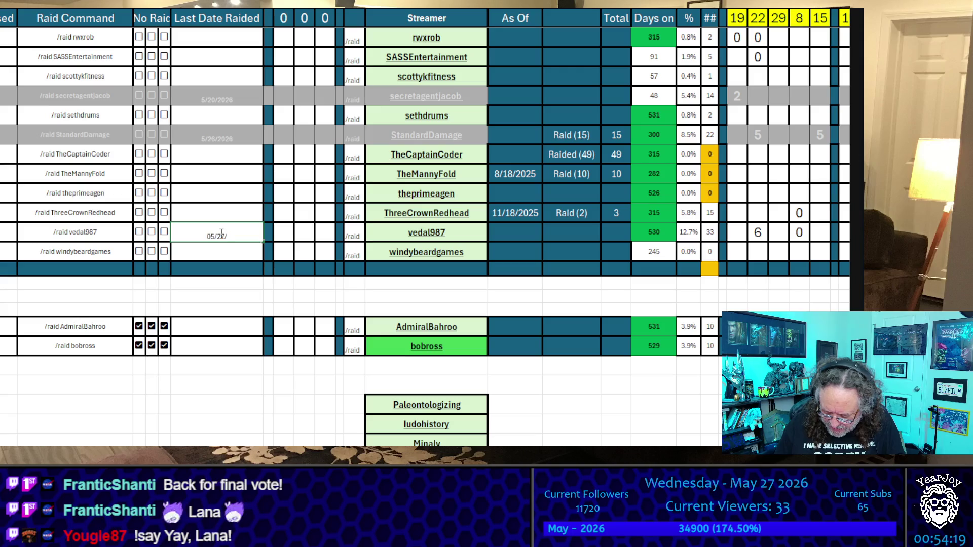
type("2026")
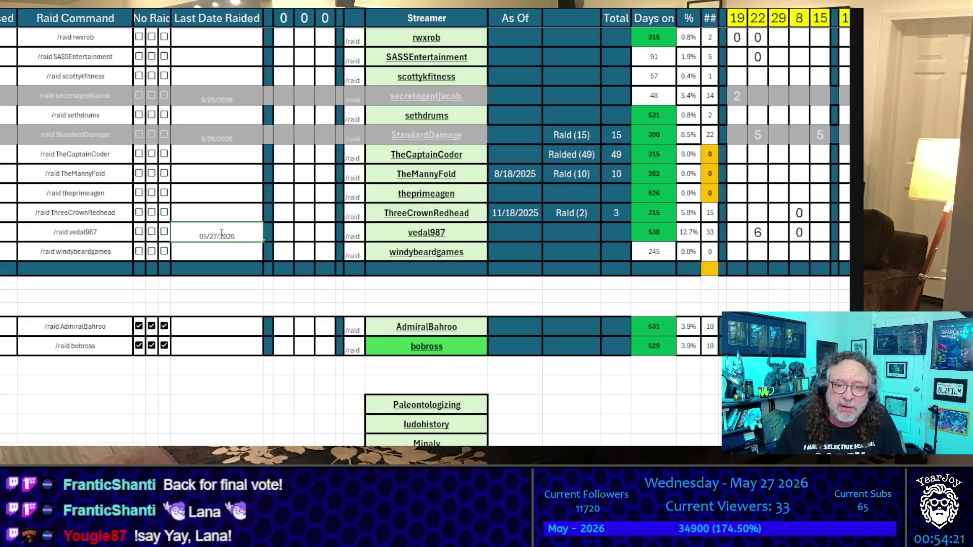
left_click(270, 428)
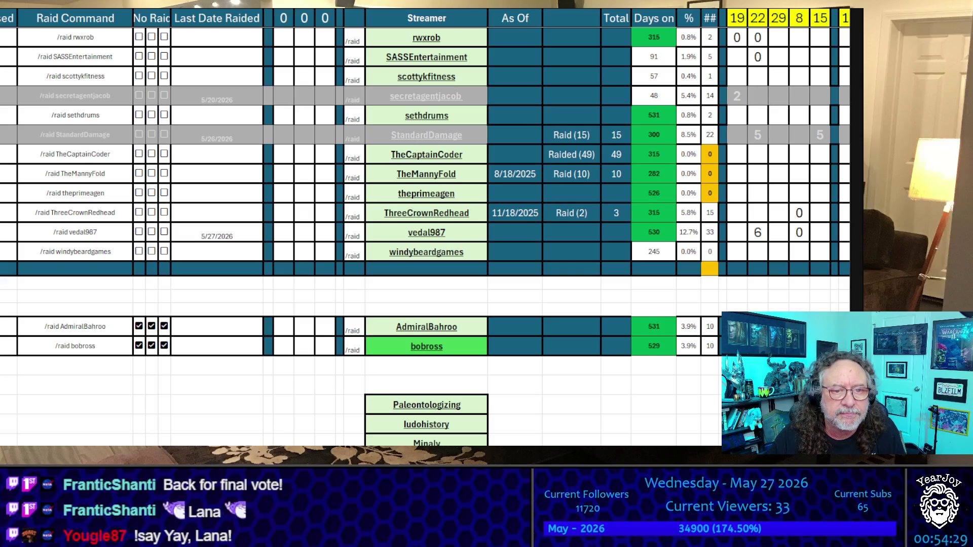
left_click(113, 231)
key("ctrl+c")
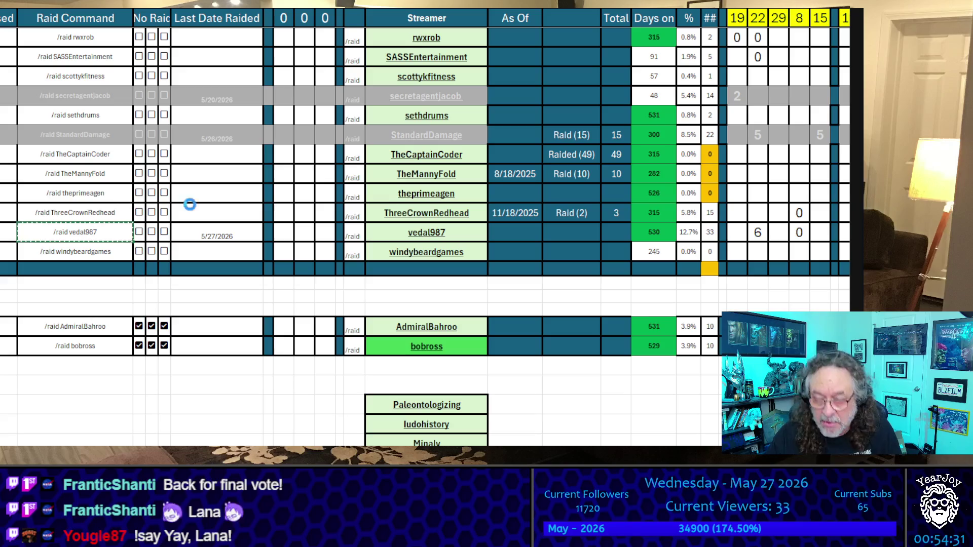